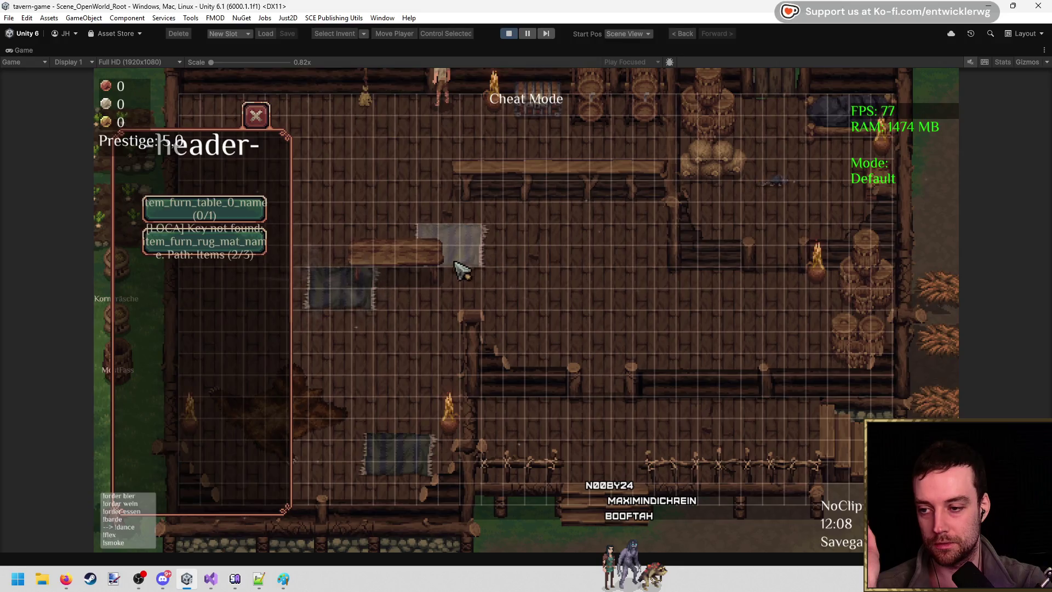
Place rugs mid-room and near the right wall, pick each back up, then stop play mode.
click(453, 270)
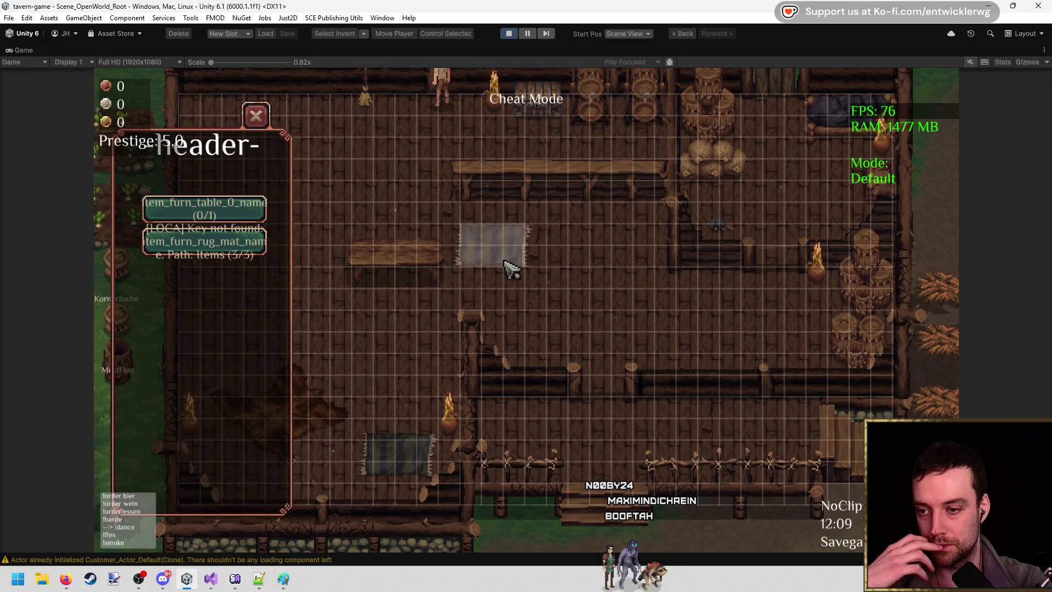
click(588, 304)
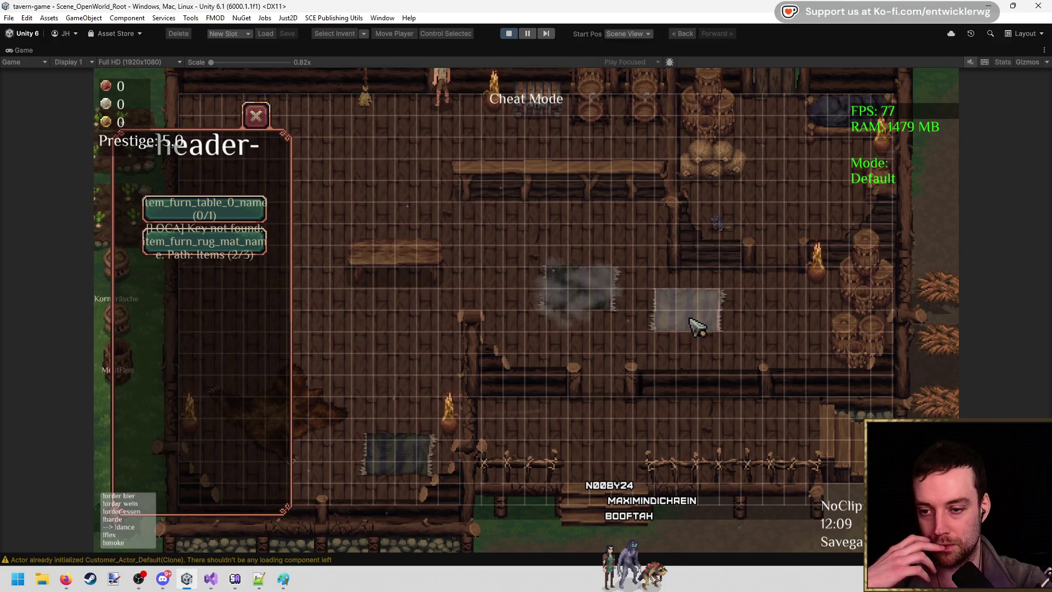
click(592, 293)
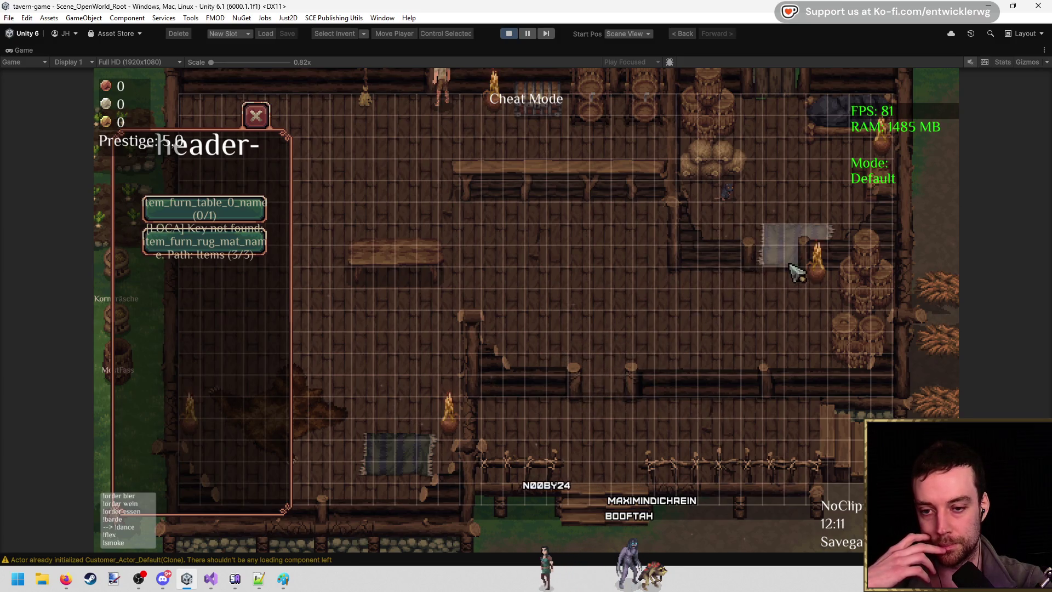
click(735, 282)
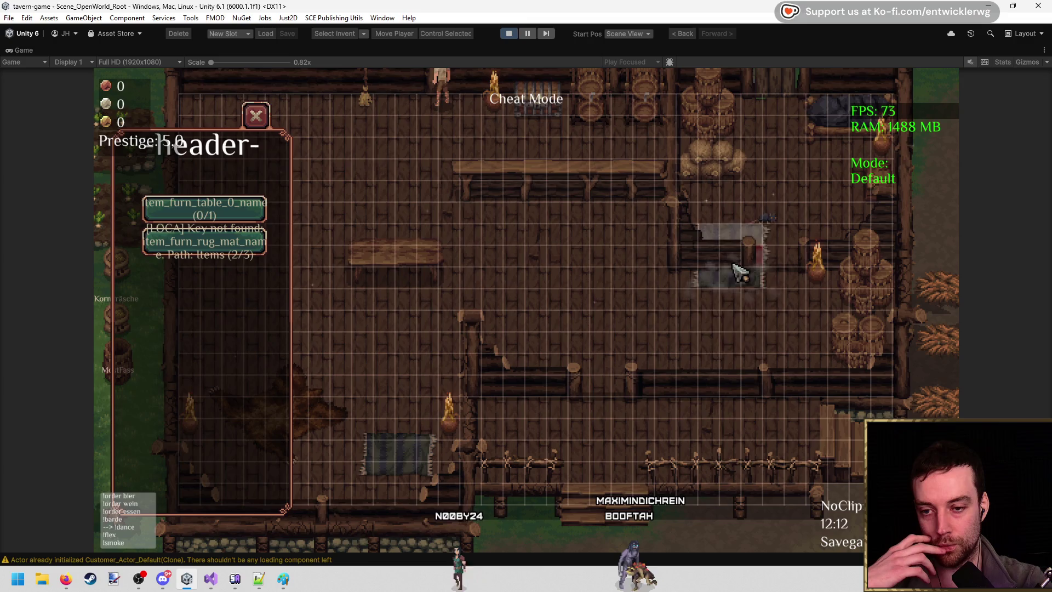
click(741, 290)
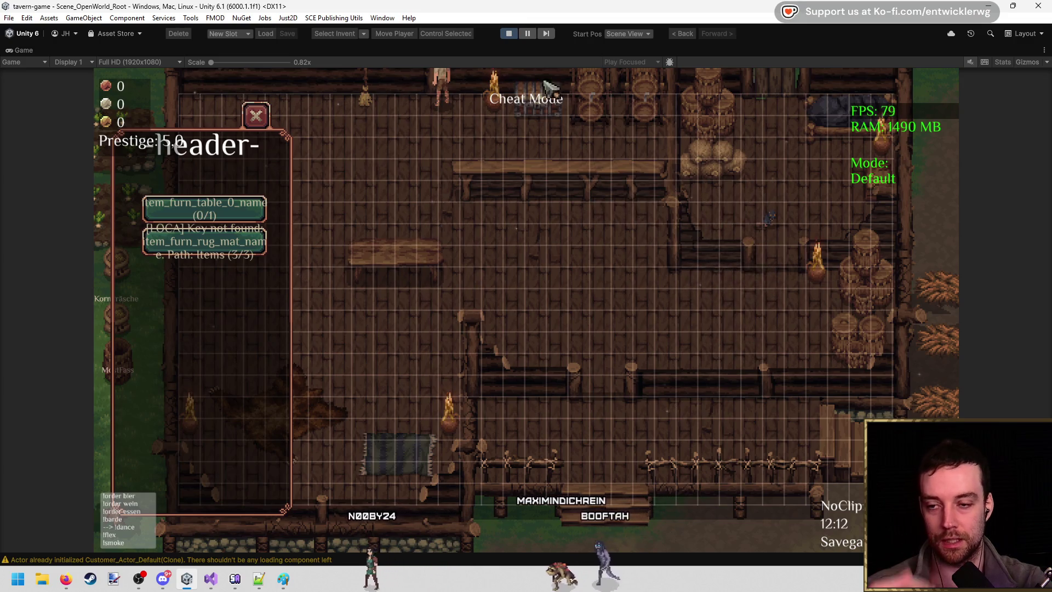
click(508, 33)
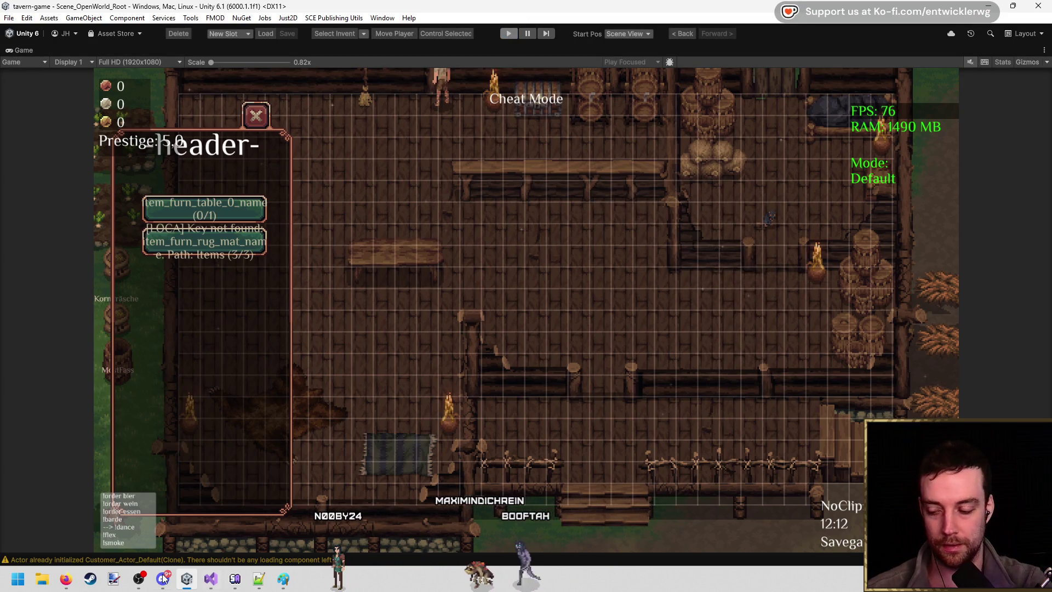
Find _preBlocked in HSG2_House.cs and insert blank lines above the NOTE comment in AddPreBlocked.
key(alt+Tab)
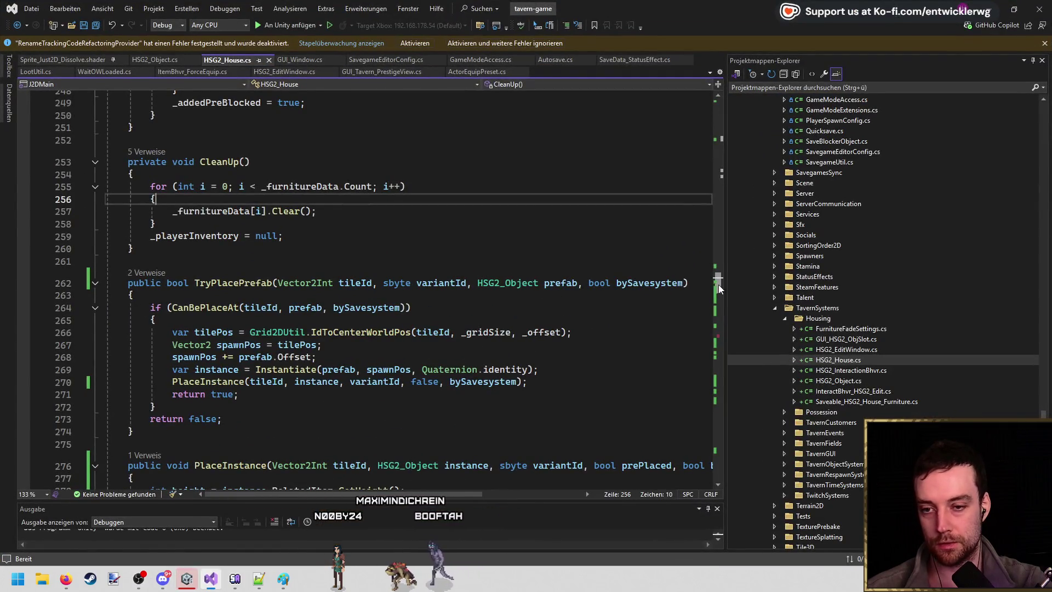
mouse_move(718, 284)
mouse_down()
mouse_move(722, 143)
mouse_move(725, 176)
mouse_move(724, 158)
mouse_up()
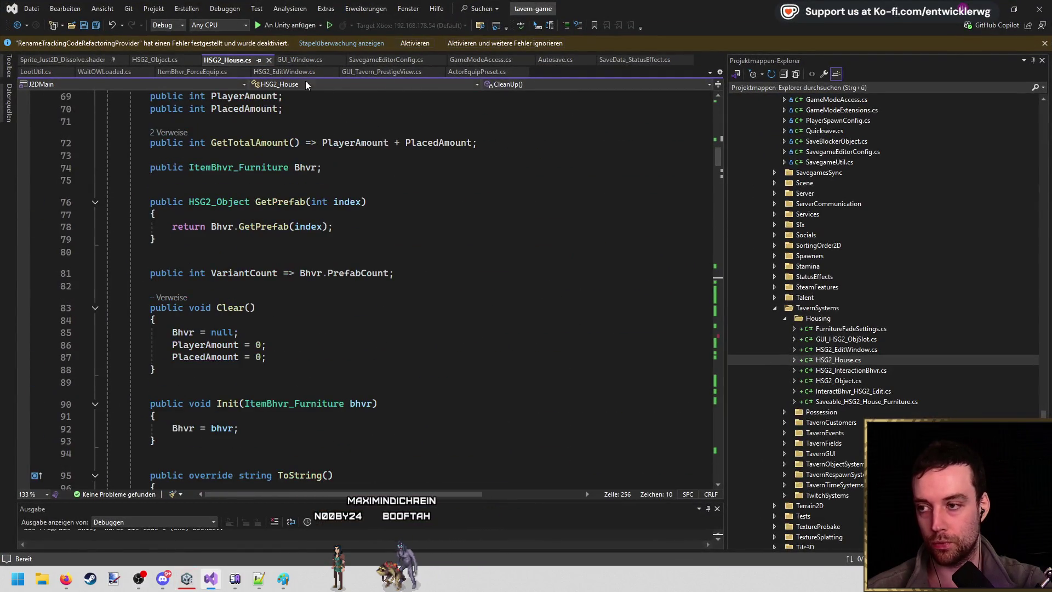
scroll(470, 209, down, 6)
scroll(482, 207, up, 19)
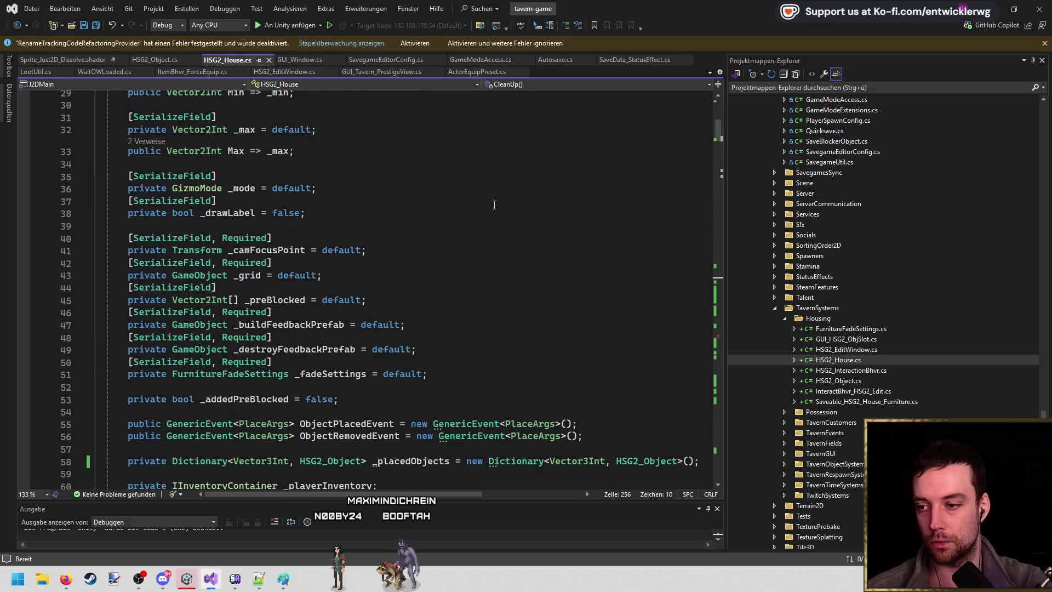
scroll(425, 291, up, 3)
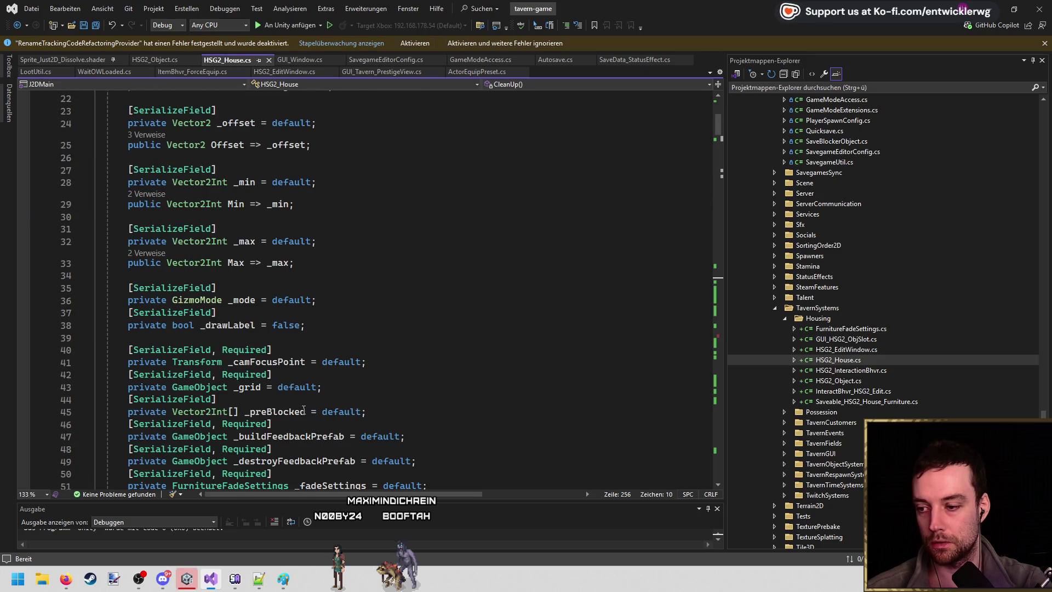
key(ctrl+f)
key(Return)
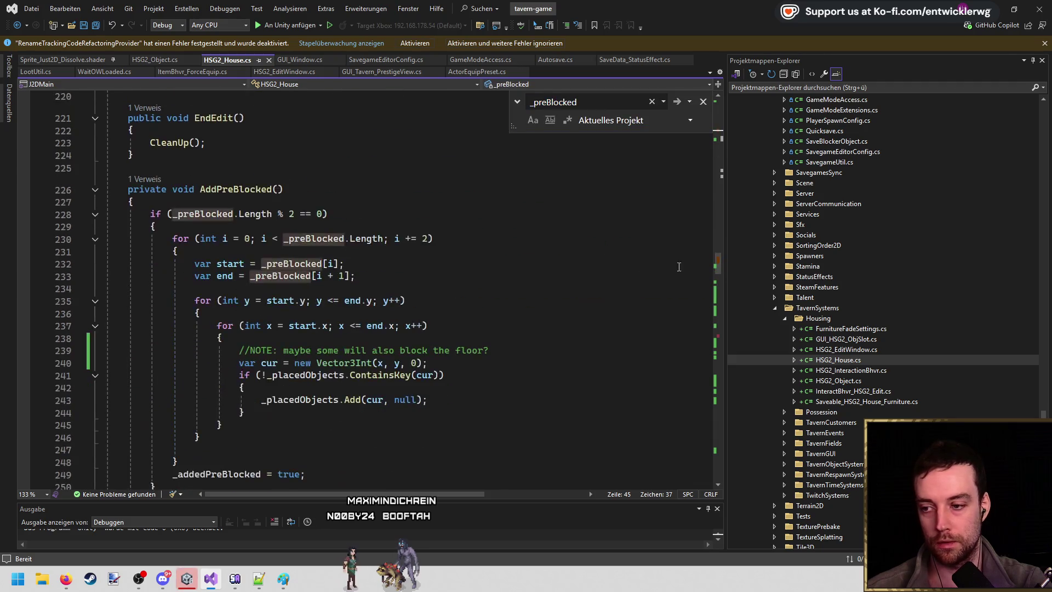
double_click(417, 289)
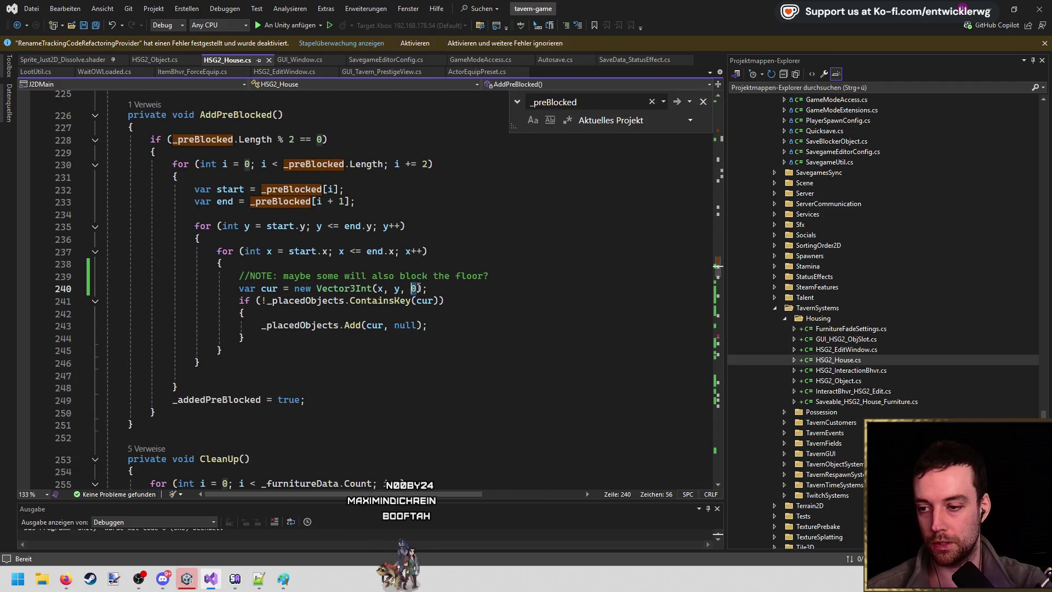
click(510, 277)
key(ctrl+Return)
key(ctrl+Return)
text(f)
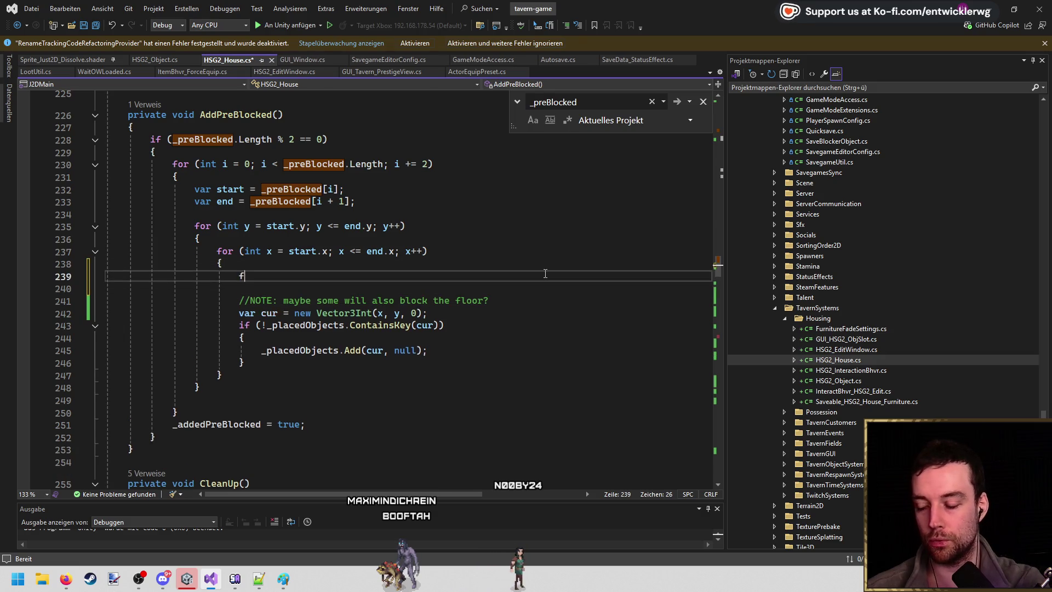
Insert a for-loop snippet over h, clearing the length placeholder from its bound.
text(or)
key(Tab)
key(Tab)
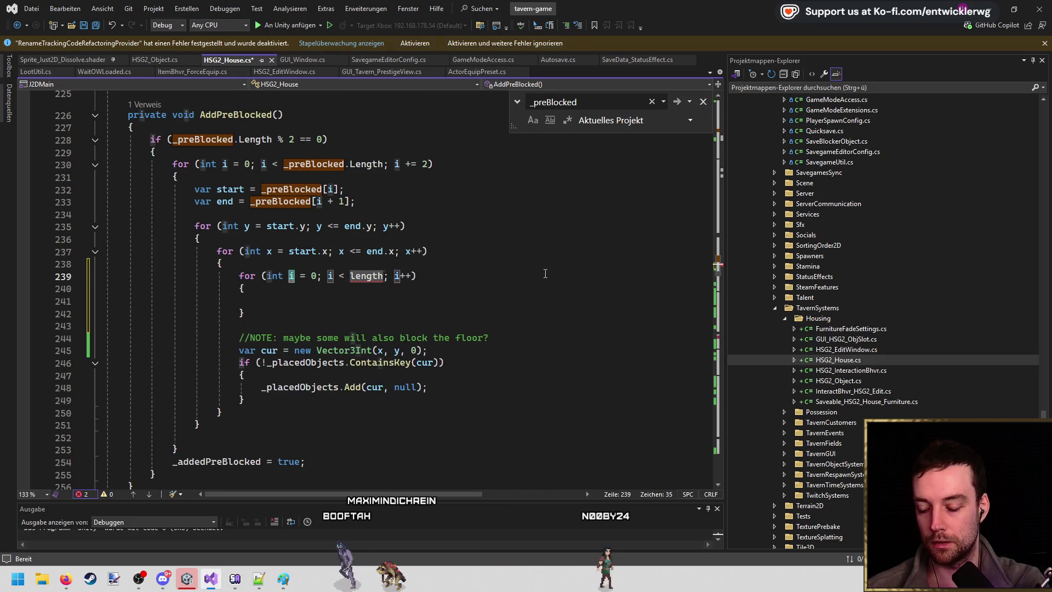
text(h)
key(Tab)
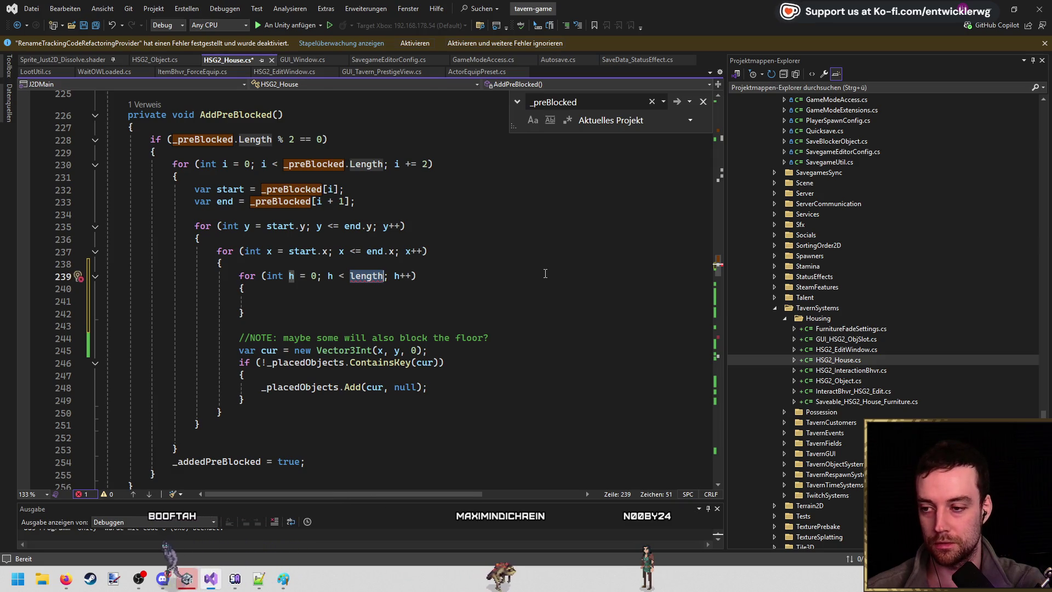
key(BackSpace)
key(Tab)
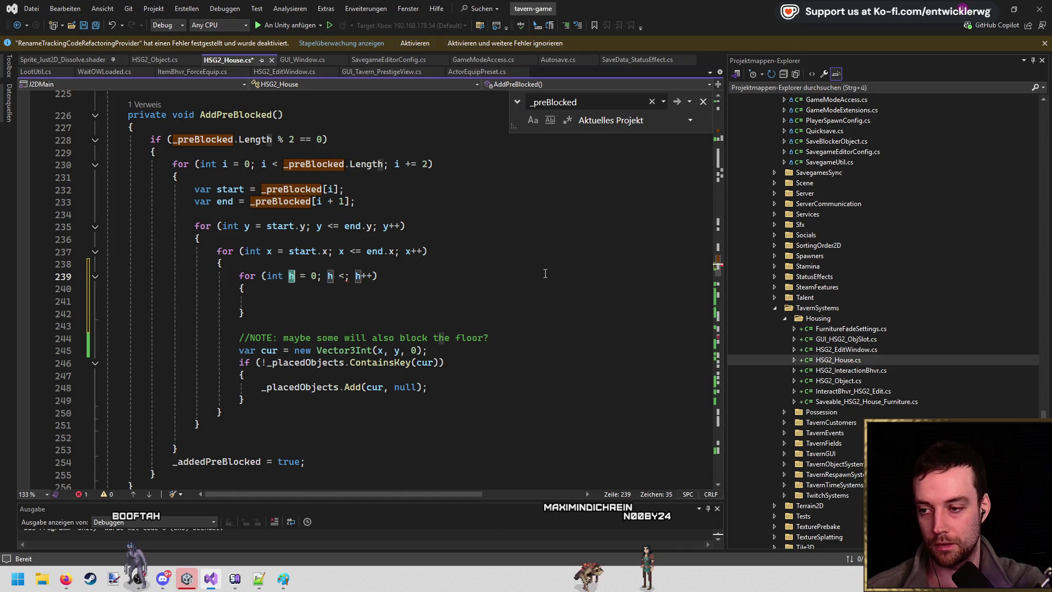
key(Right)
key(Right)
key(Right)
key(Right)
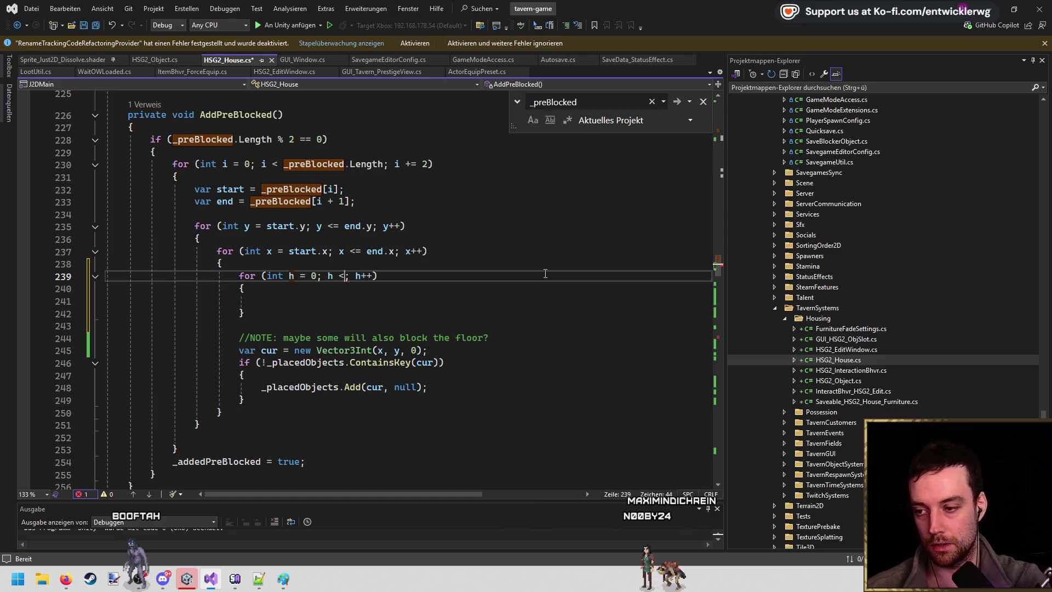
text(= 1)
Start a comment above the height loop and cut out the TODO comment and empty block.
key(ctrl+Return)
text(//)
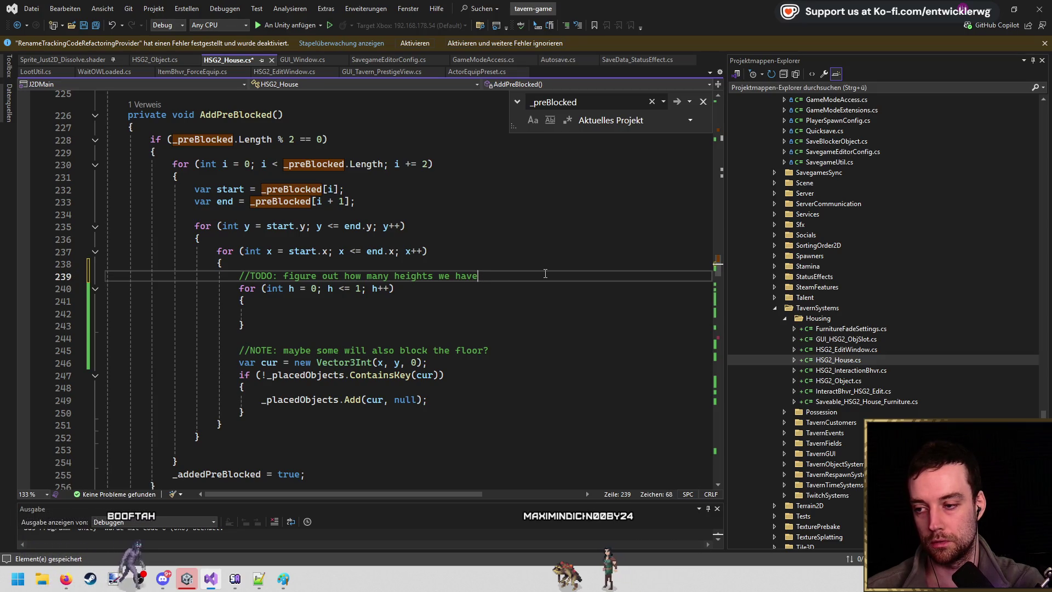
key(ctrl+x)
key(Down)
key(Down)
key(Down)
key(shift+End)
key(ctrl+x)
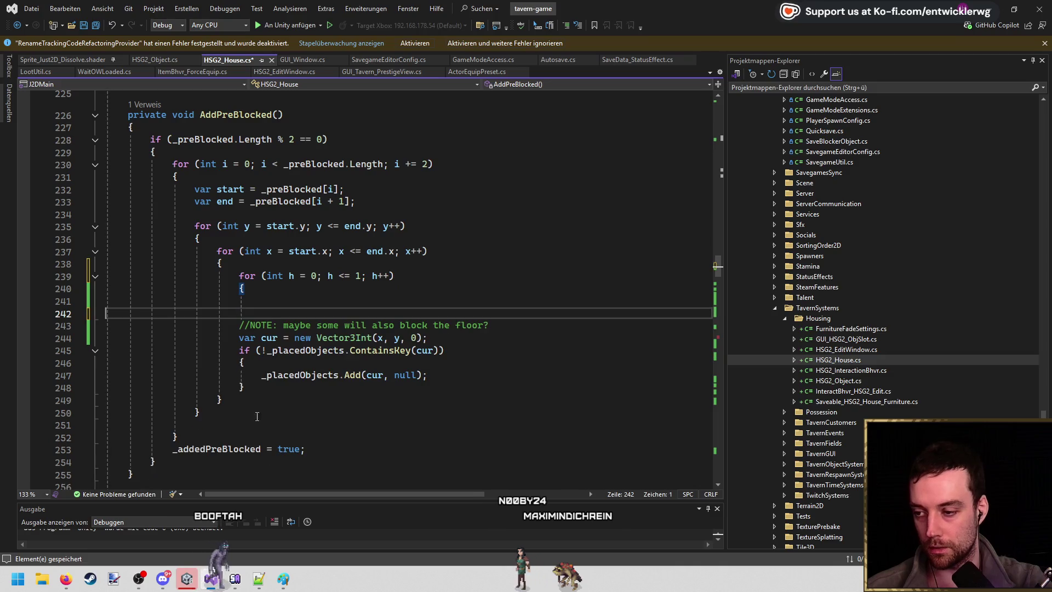
Wrap the existing block inside the height loop with a closing brace and remove leftover blank lines.
key(Down)
key(Down)
key(Down)
key(End)
key(Return)
text(})
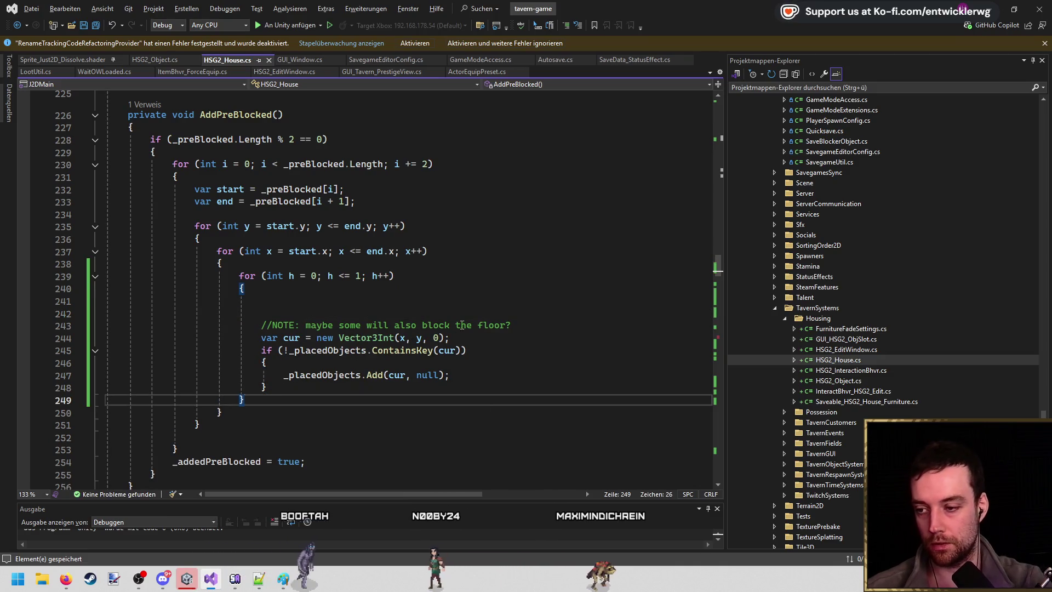
key(Up)
key(Up)
key(Up)
key(Delete)
key(Delete)
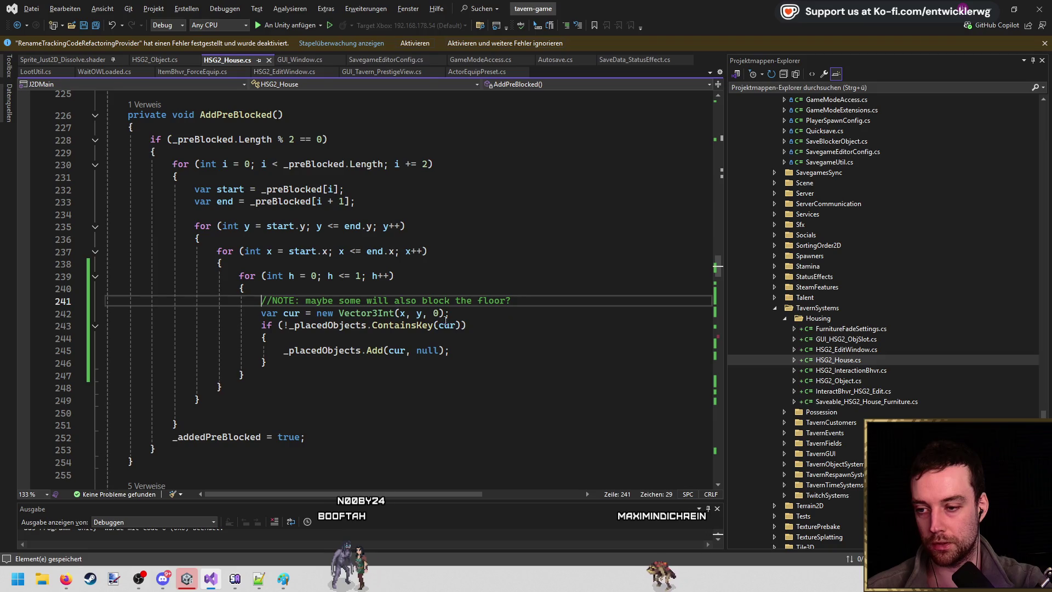
Use h as the Vector3Int z value and bound the loop by (int)FurnCategory.Floor, then save.
double_click(436, 313)
text(h)
click(565, 312)
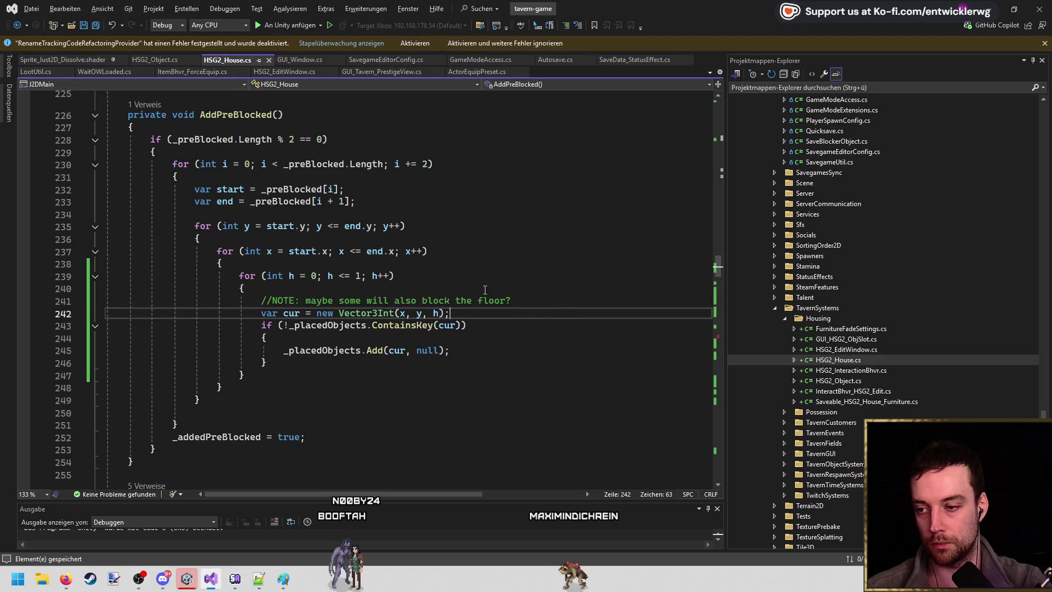
click(359, 277)
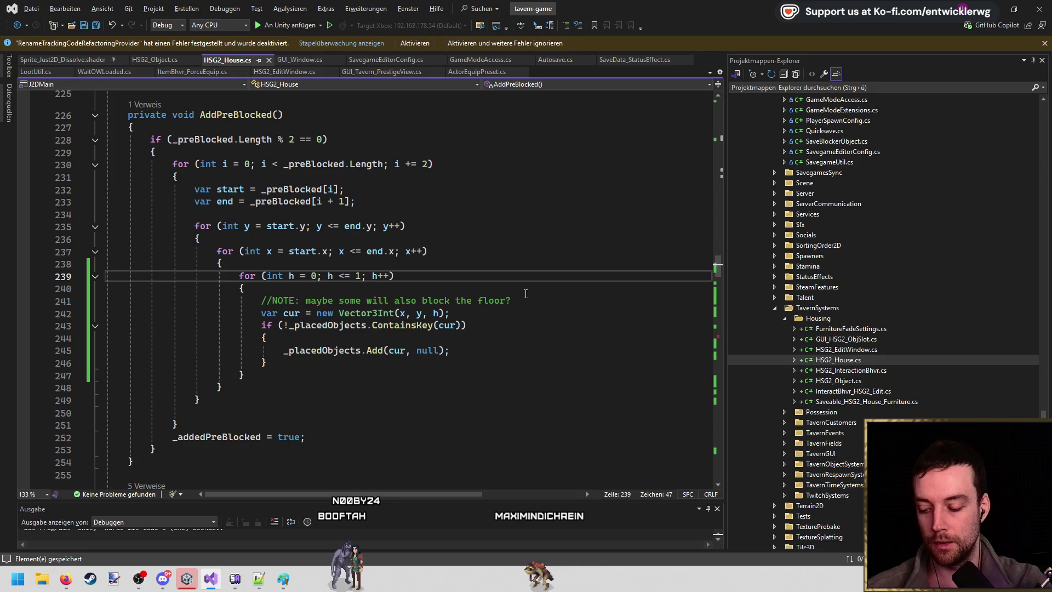
text(FurnHE)
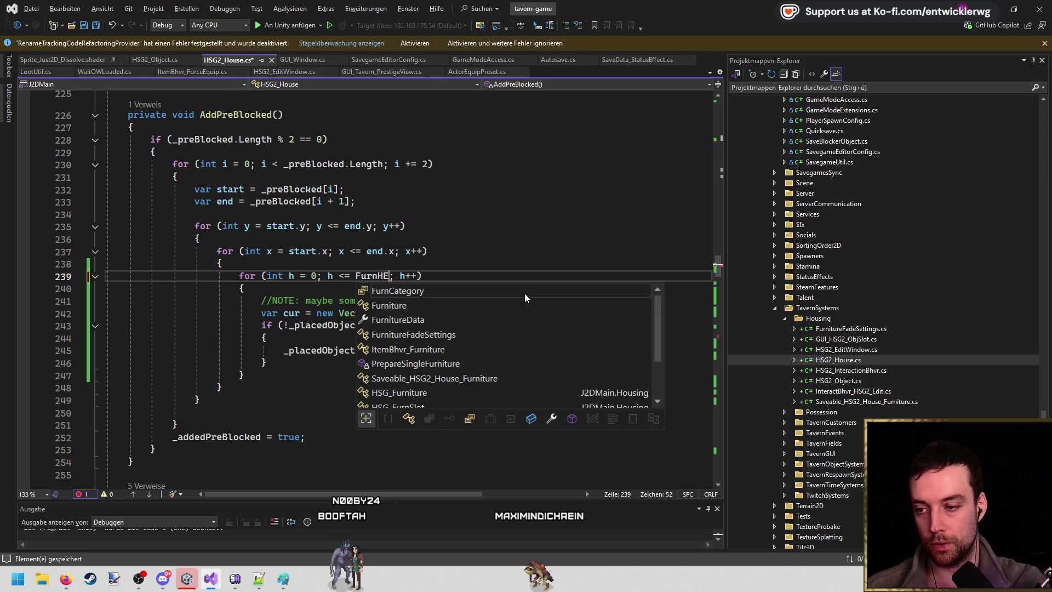
text(.)
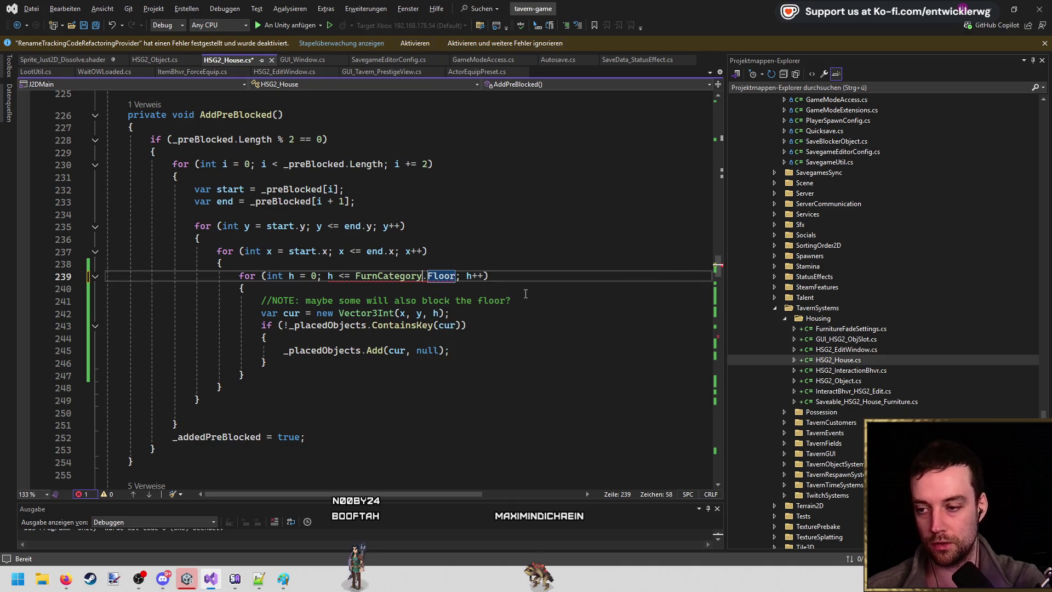
text((int))
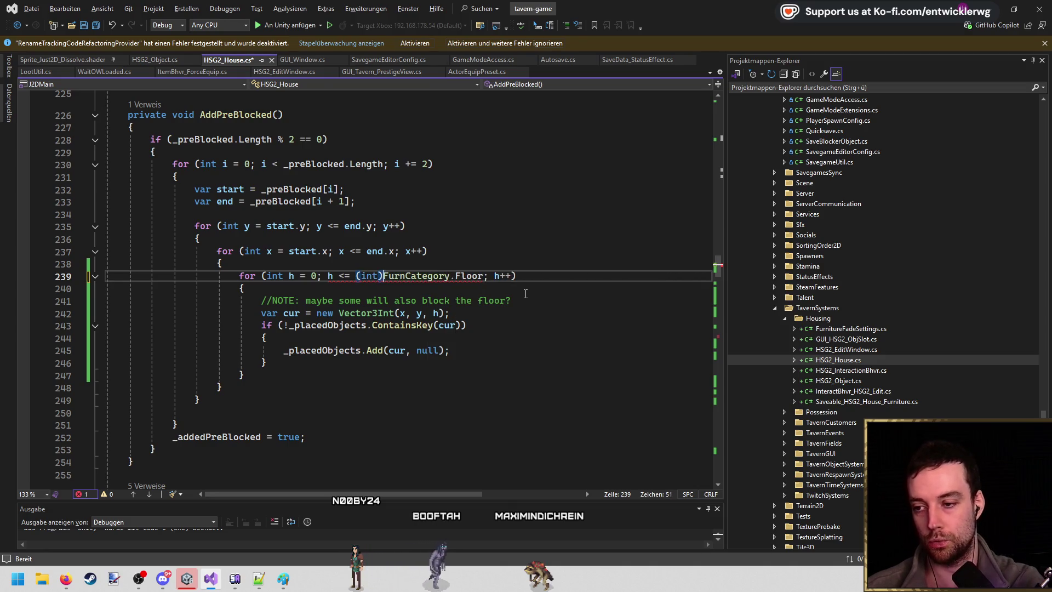
click(494, 284)
key(ctrl+s)
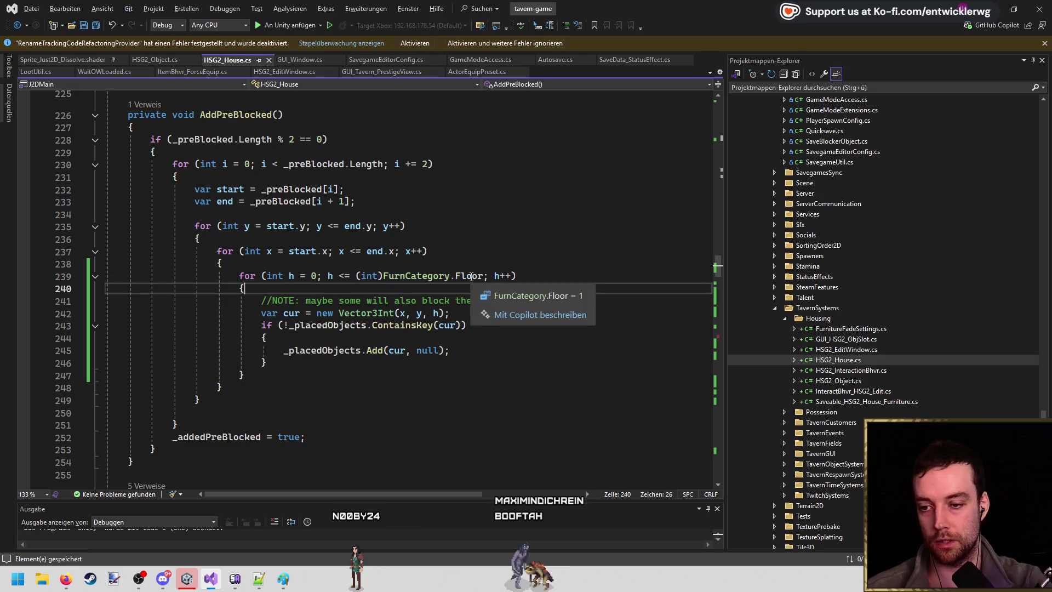
Delete the NOTE comment line and save HSG2_House.cs.
double_click(471, 277)
click(554, 303)
key(ctrl+x)
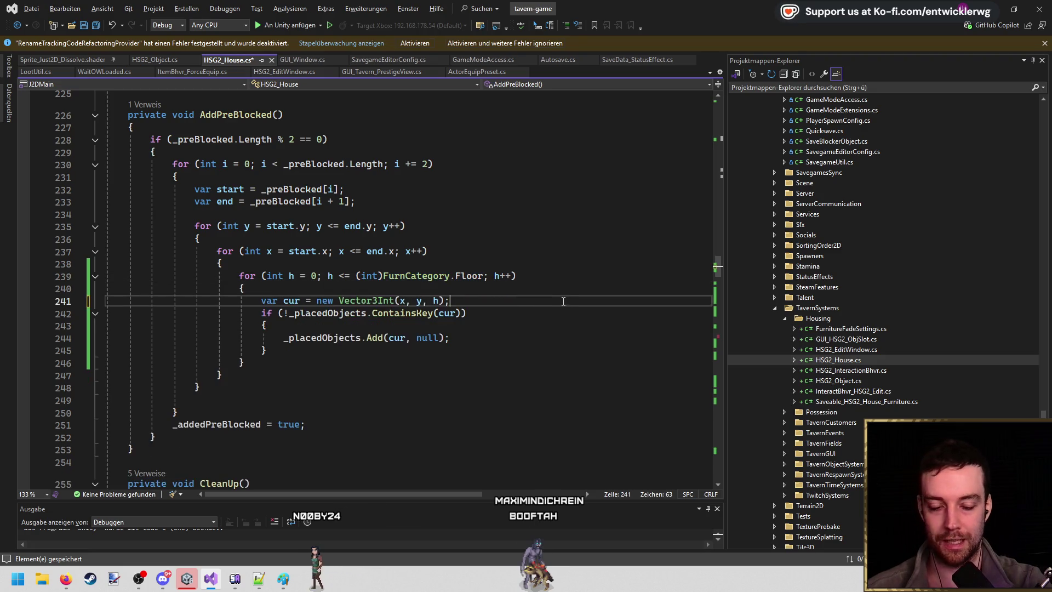
key(ctrl+s)
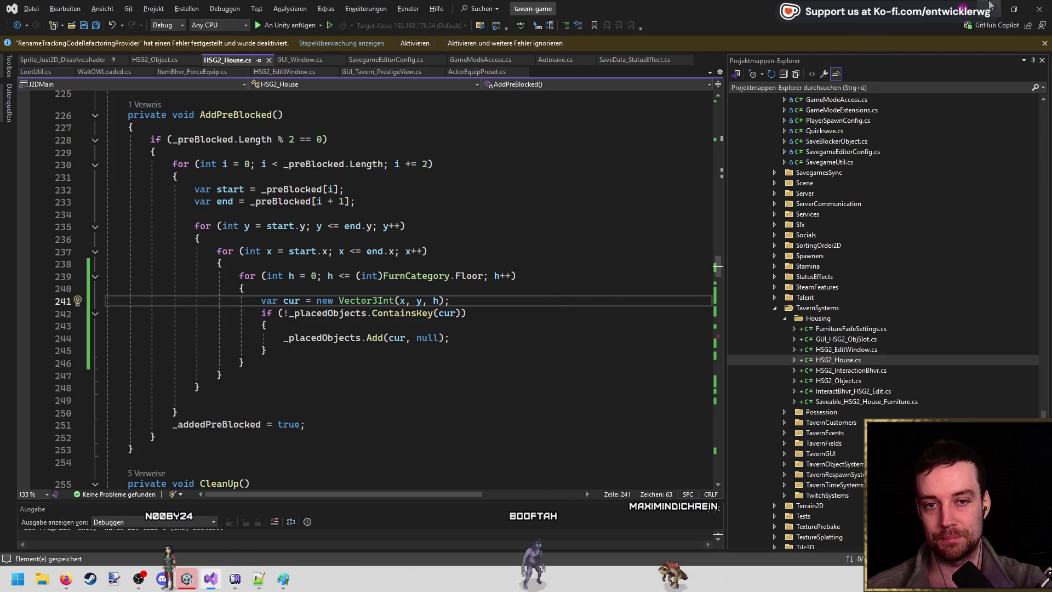
Clear Unity's console, then jump to the definition of FurnCategory.Floor with F12.
key(alt+Tab)
click(198, 451)
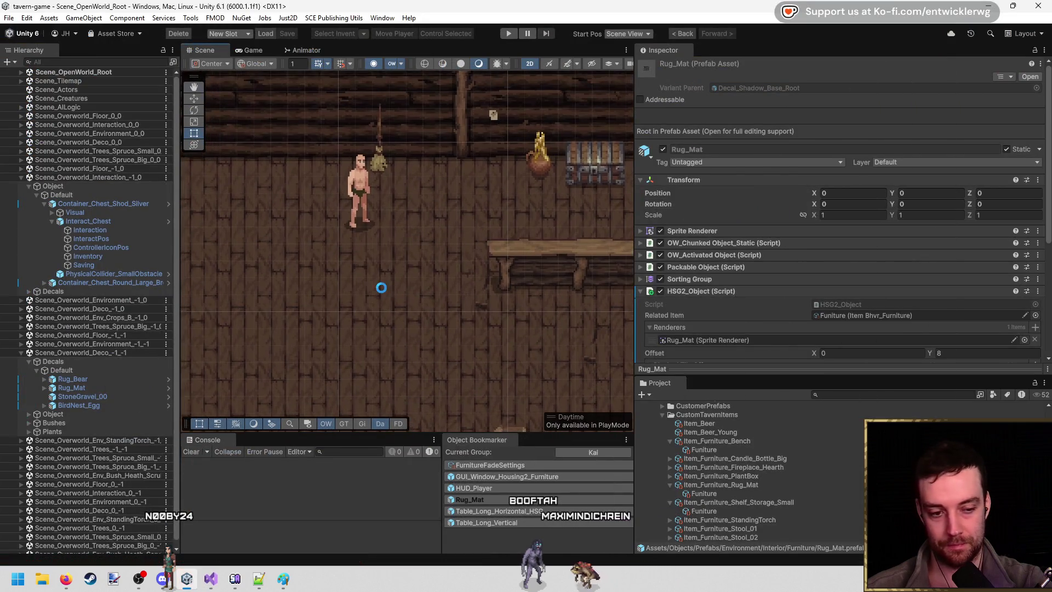
key(alt+Tab)
click(477, 278)
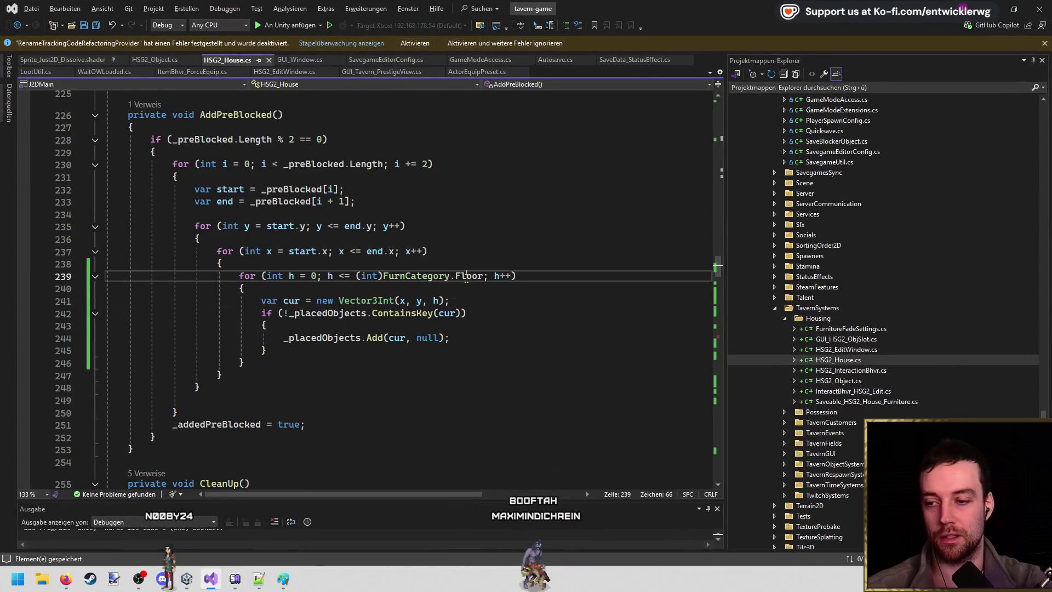
key(F12)
click(297, 300)
Add a 'Count = 1' entry after 'Floor = 1' in FurnCategory and close the ItemBhvr_Furniture.cs tab.
key(Return)
key(Return)
text(Count = 1,)
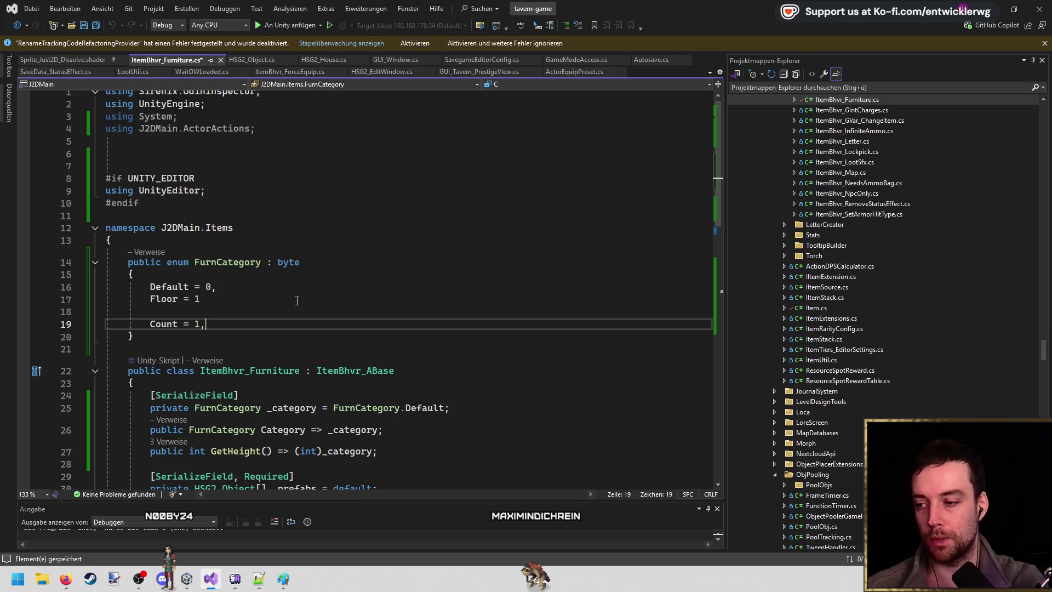
click(298, 299)
text(,)
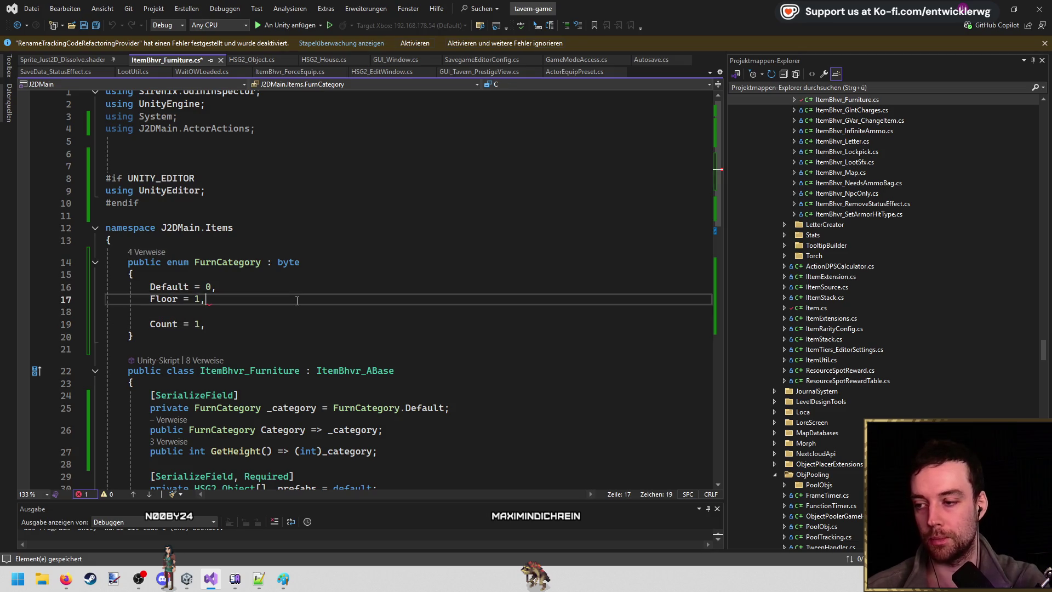
click(283, 316)
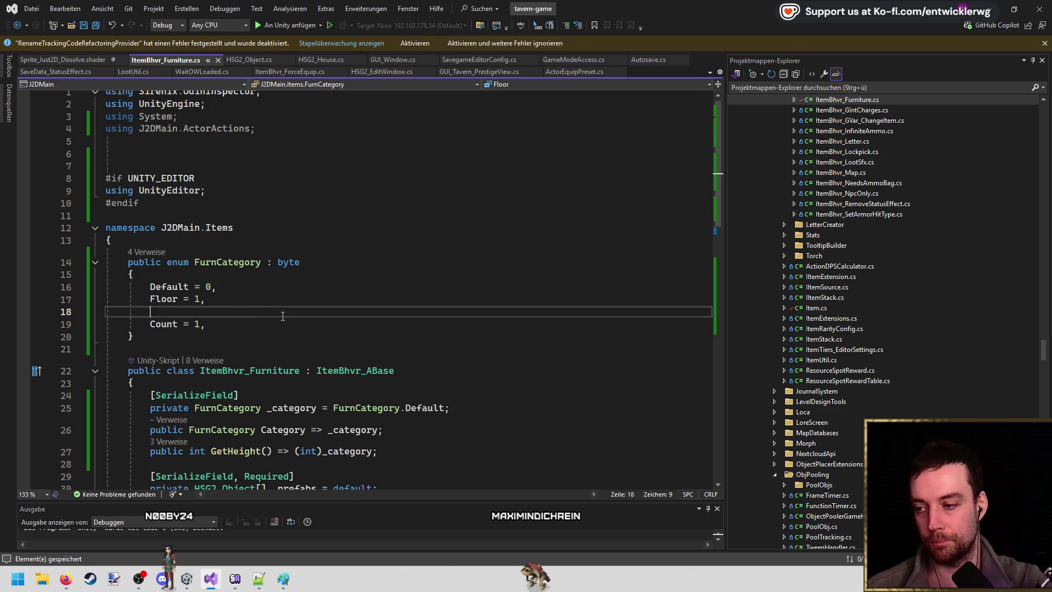
double_click(164, 300)
text(,)
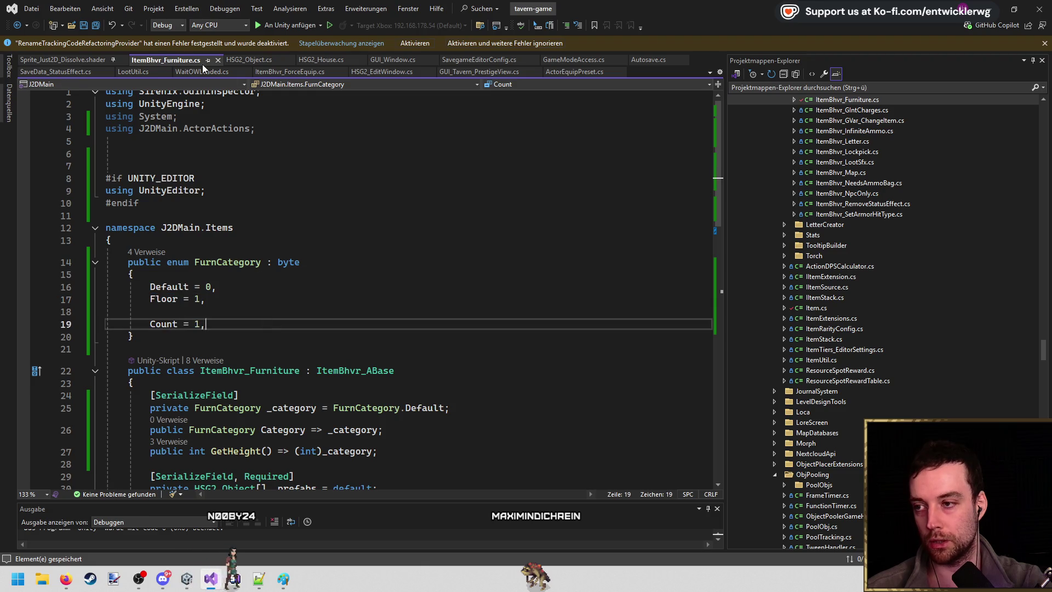
middle_click(163, 59)
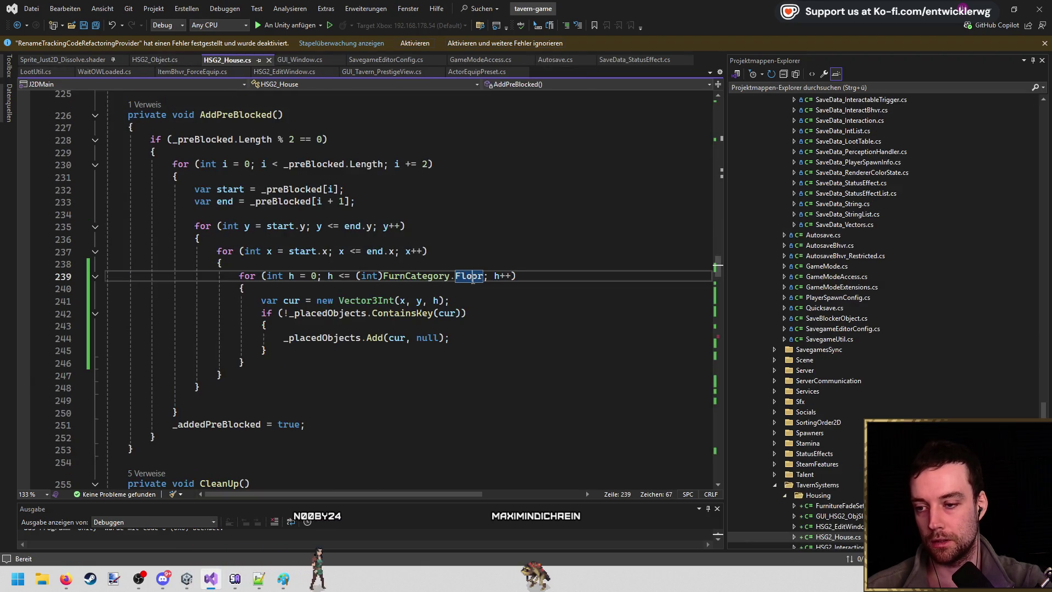
Change the line 239 loop bound to FurnCategory.Count, save, and switch to Unity.
text(Count)
key(ctrl+s)
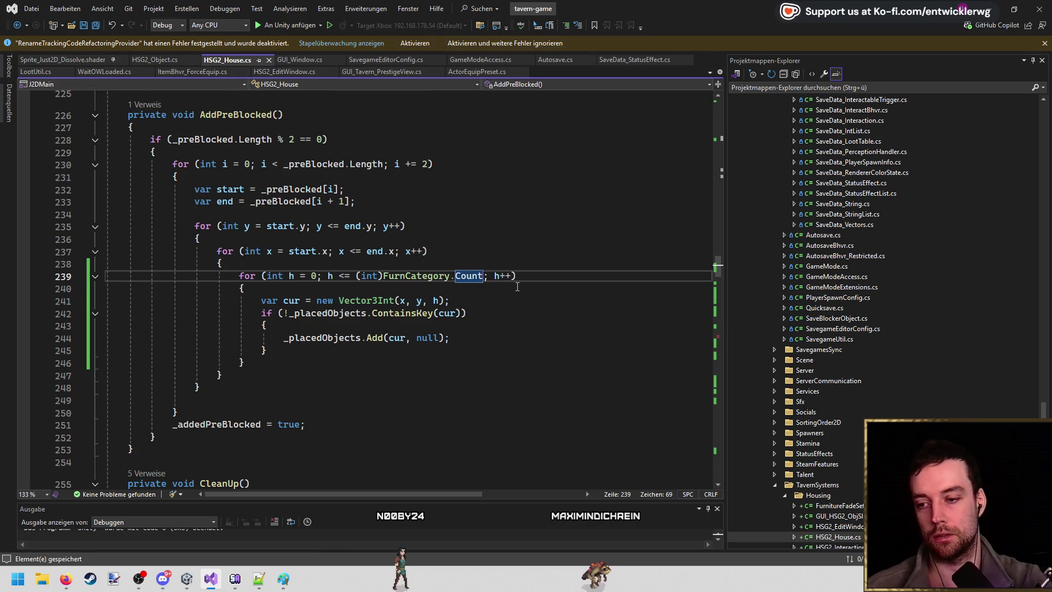
click(517, 286)
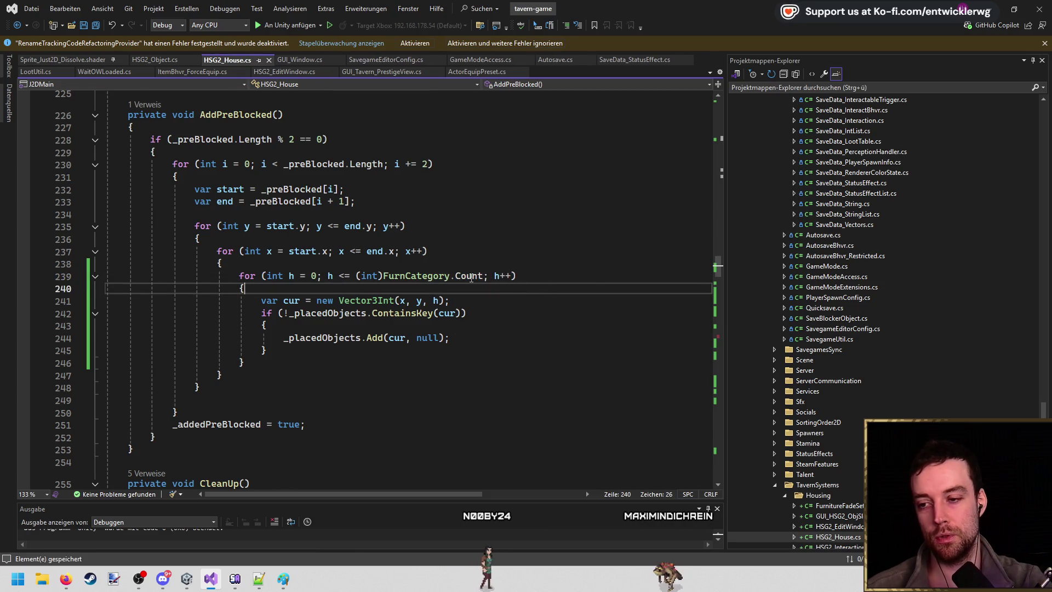
mouse_move(471, 277)
click(549, 273)
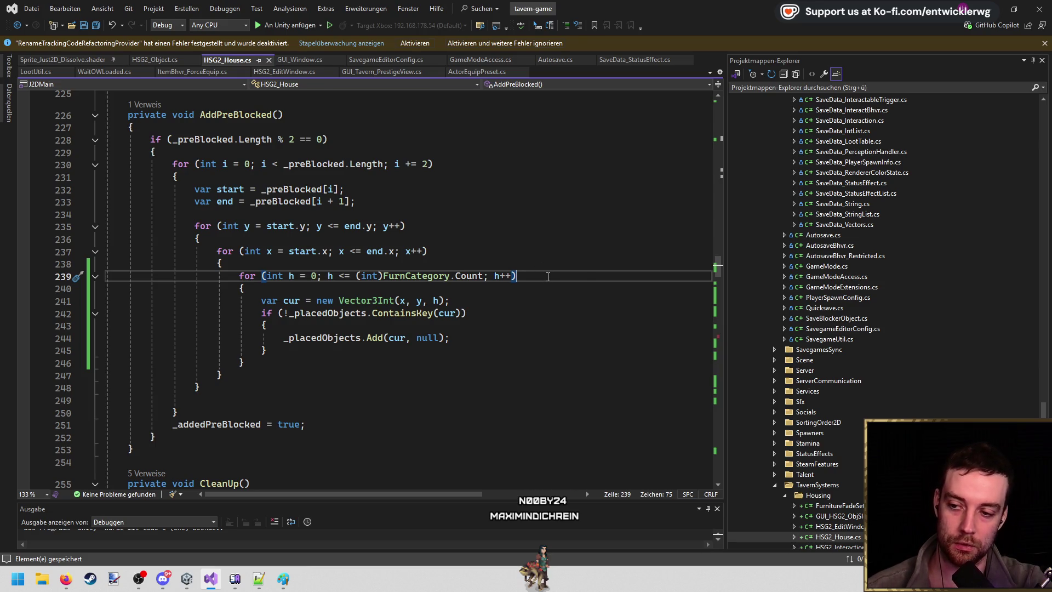
click(990, 3)
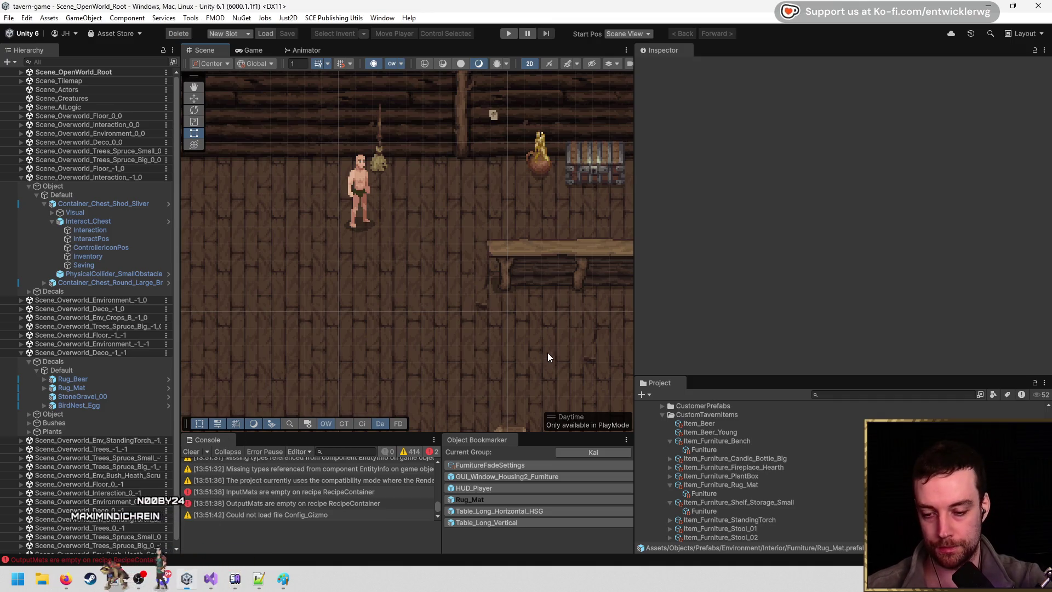
click(192, 451)
click(748, 485)
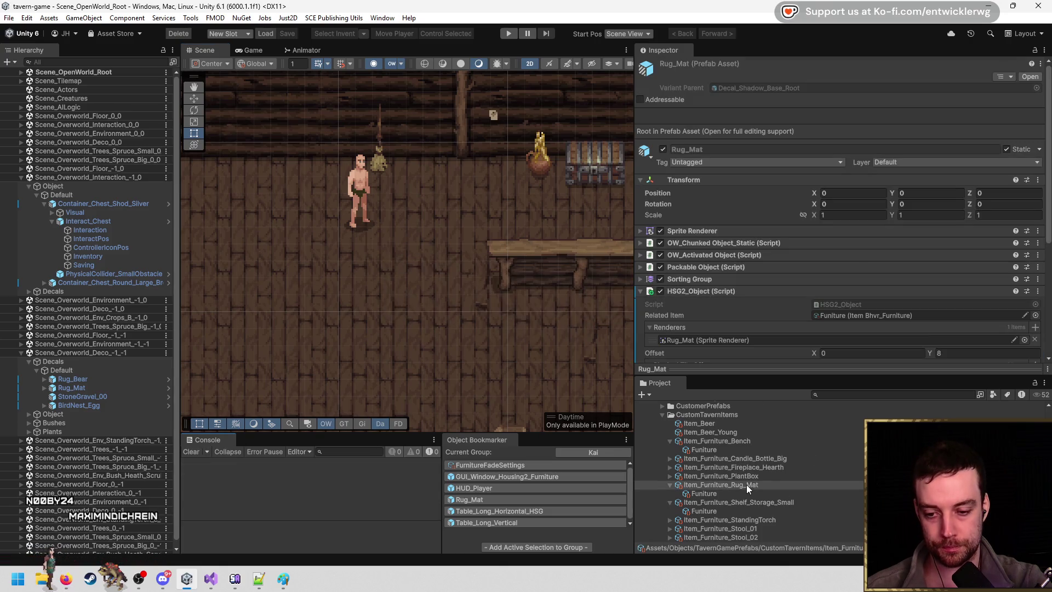
scroll(871, 274, down, 3)
scroll(871, 274, down, 3)
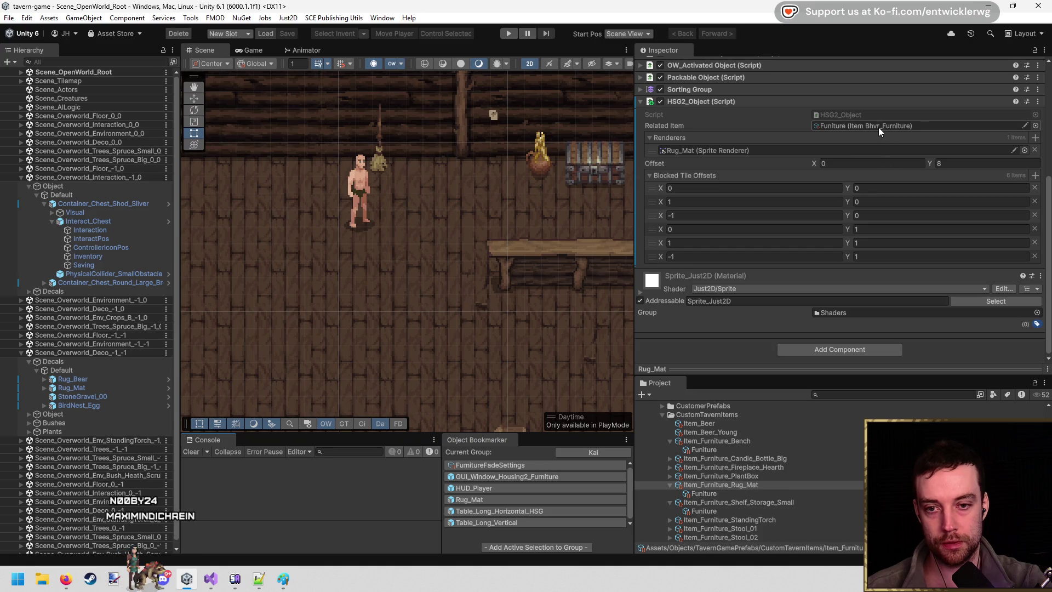
click(754, 484)
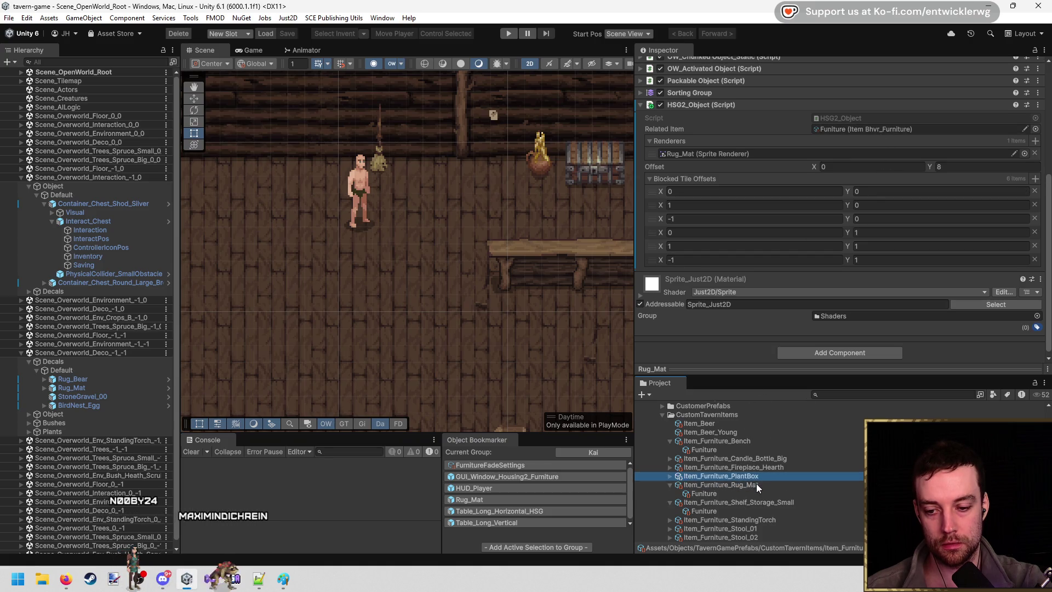
scroll(868, 187, up, 8)
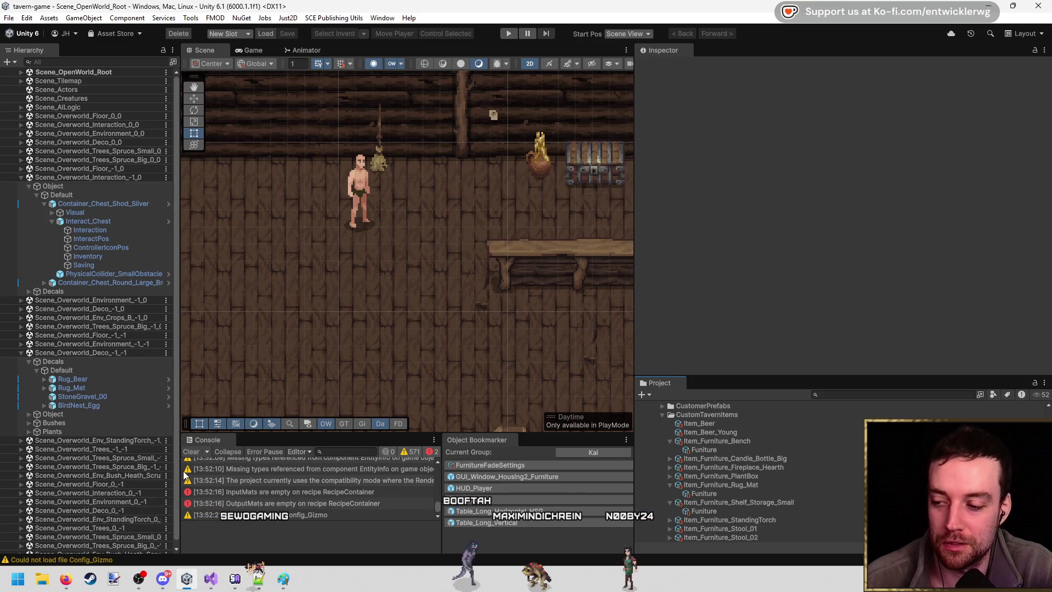
Clear the Console, walk the player with W and D, and open a NullReferenceException's stack trace.
click(192, 453)
drag(469, 249, 477, 257)
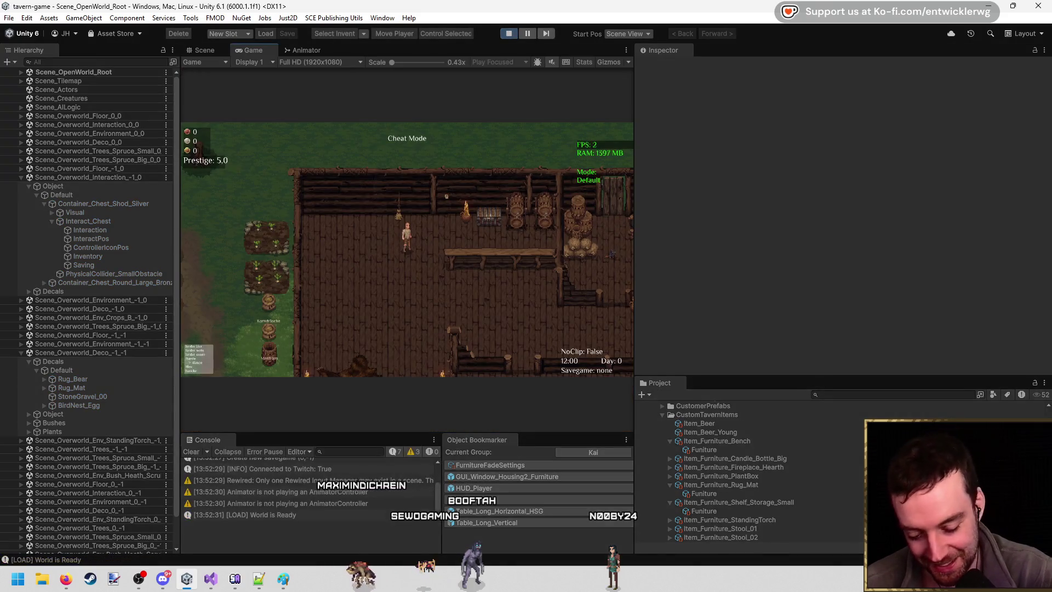
key(w)
key(d)
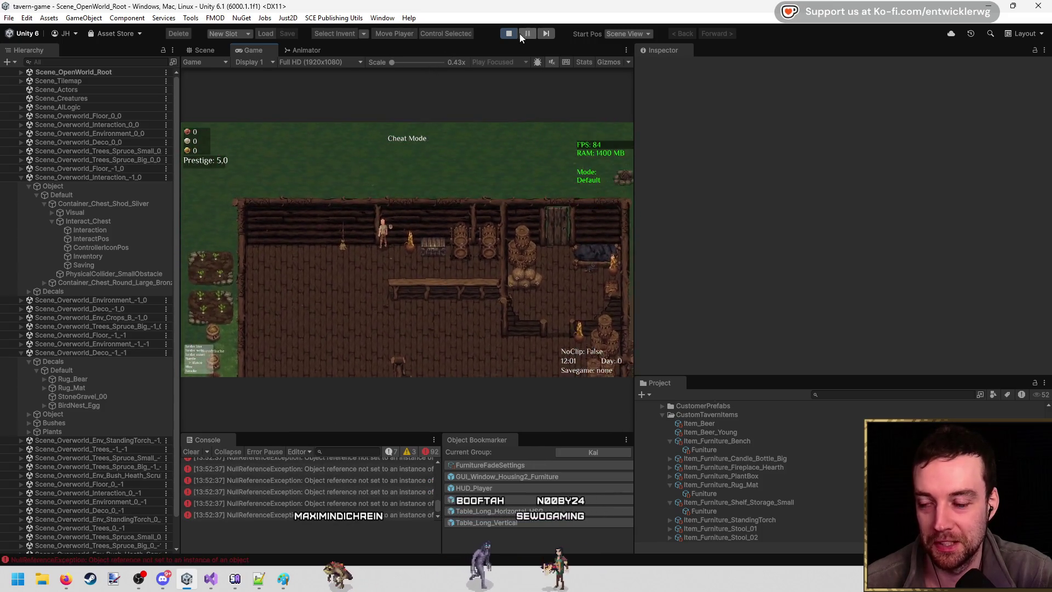
click(390, 473)
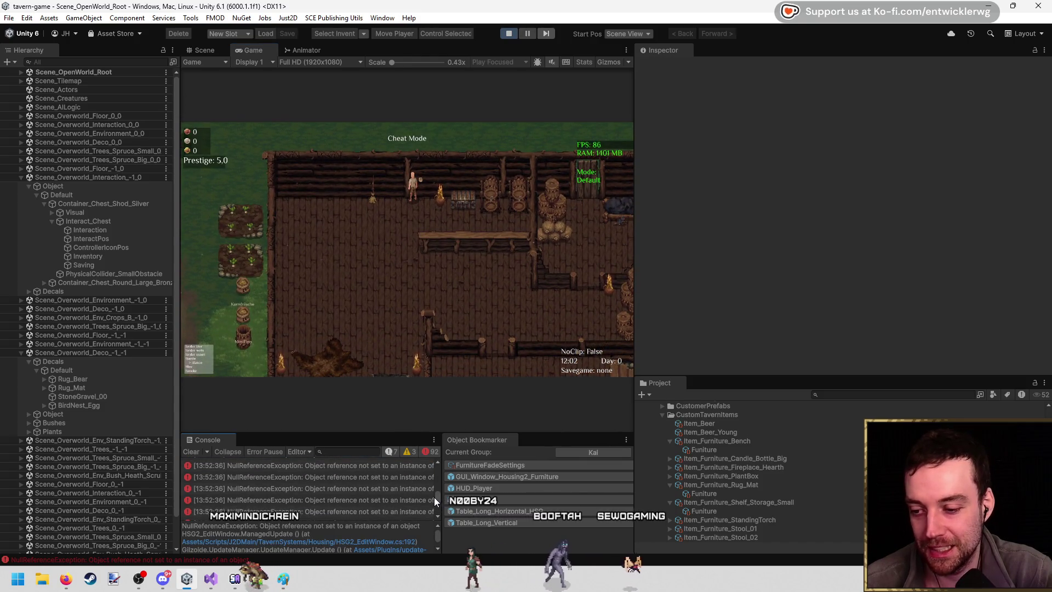
scroll(383, 485, up, 15)
scroll(346, 490, down, 10)
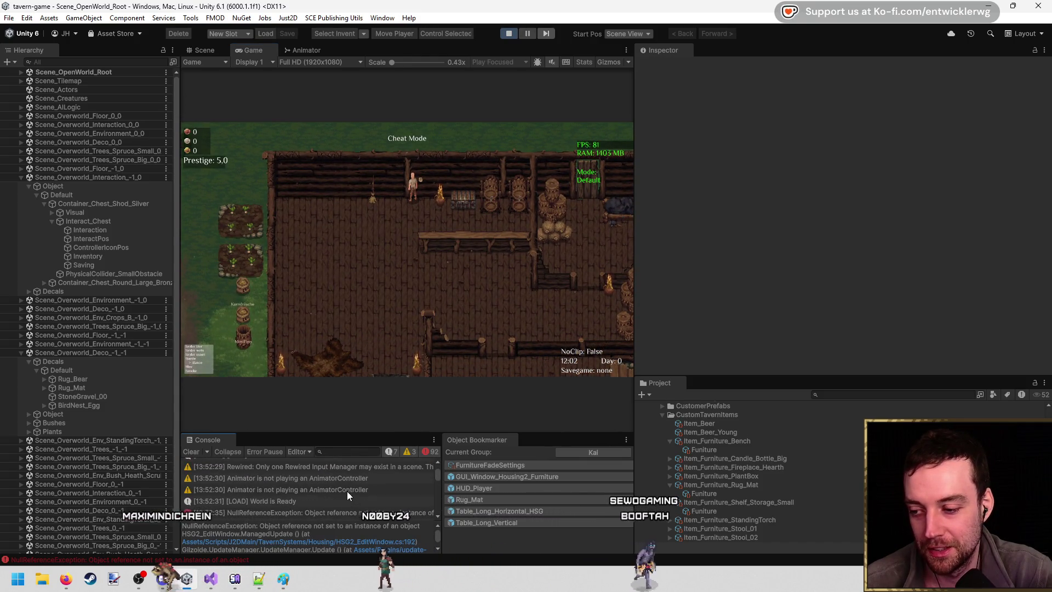
Jump to the failing line in HSG2_EditWindow.cs and inspect where _previewObj and tilePos are used.
double_click(341, 542)
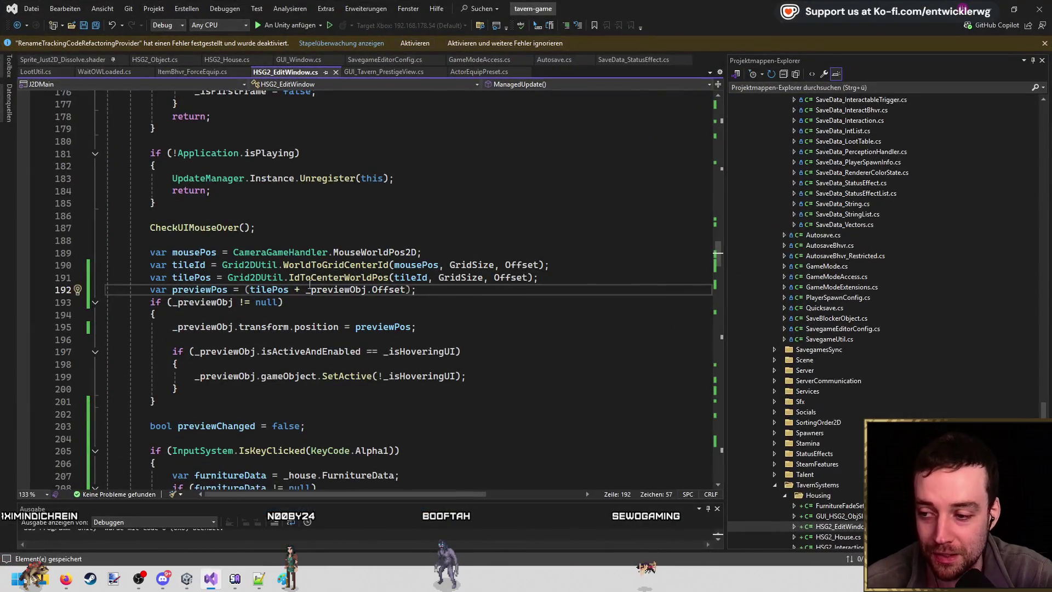
double_click(336, 289)
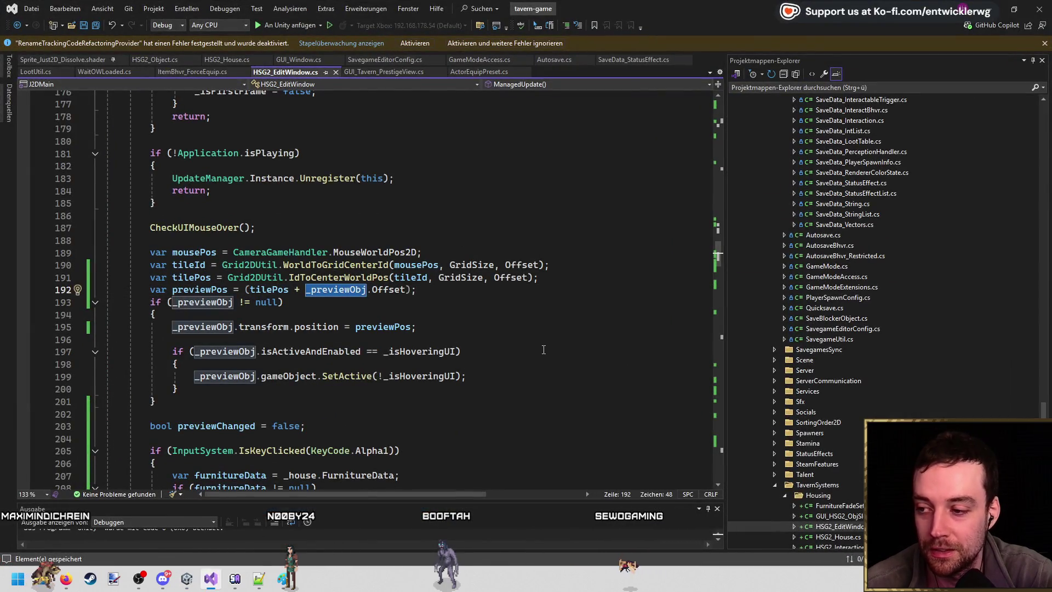
scroll(544, 350, up, 1)
scroll(466, 302, down, 2)
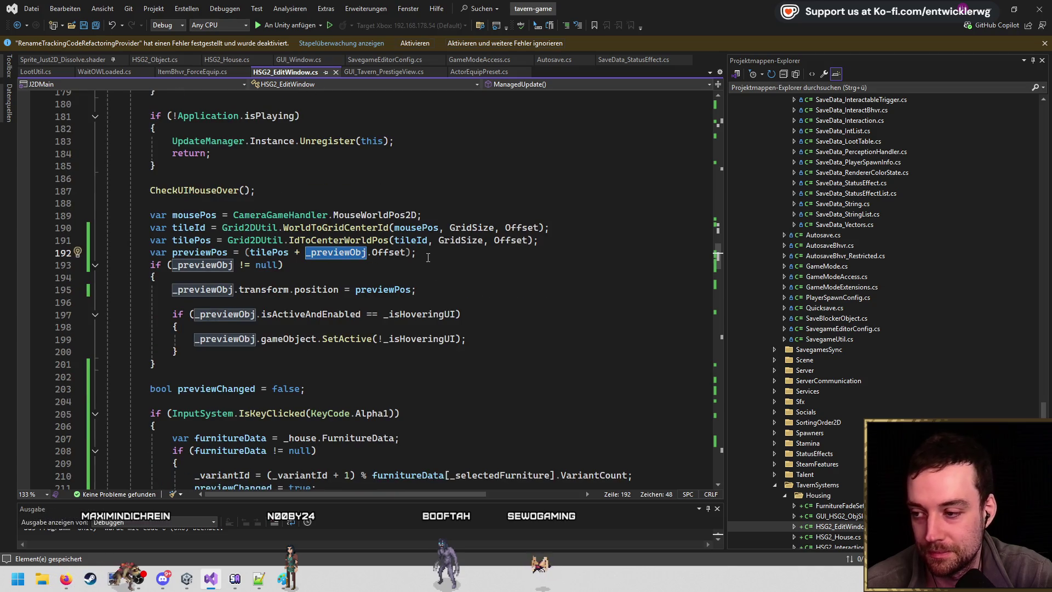
scroll(416, 252, down, 2)
scroll(337, 219, up, 1)
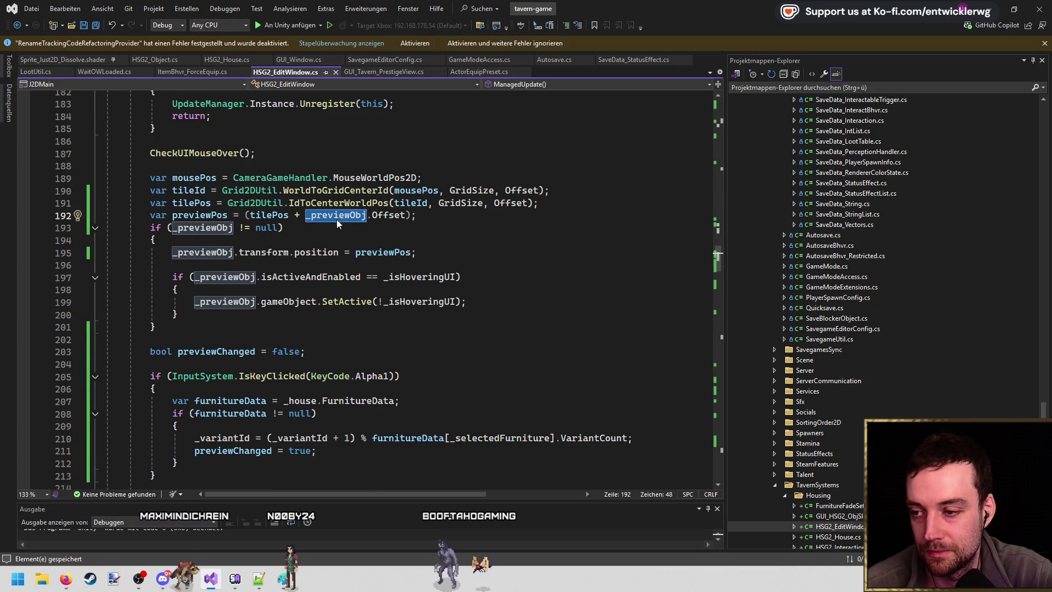
click(291, 214)
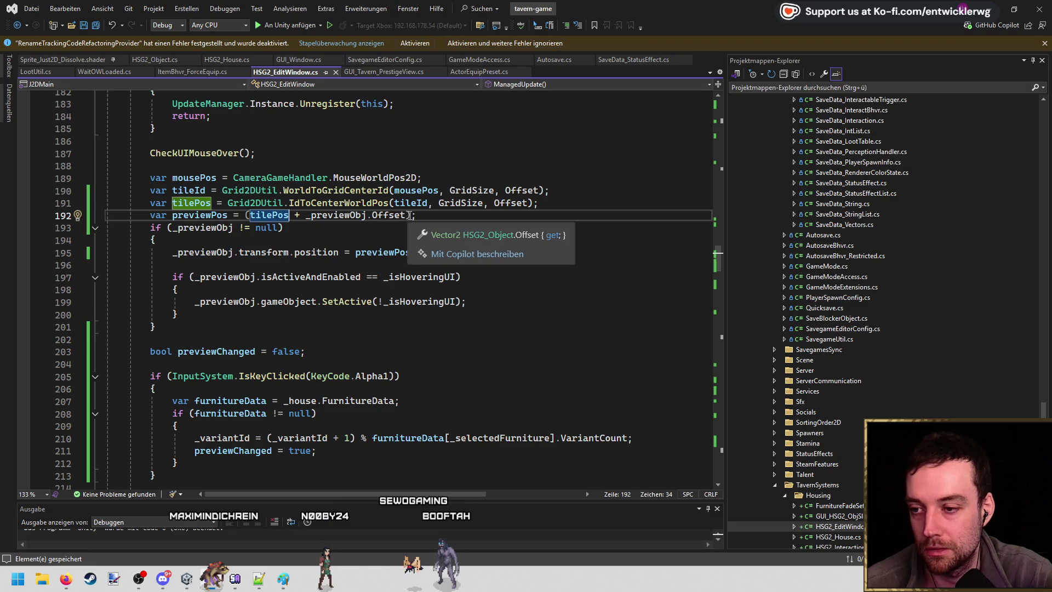
Add 'previewPos += _previewObj.Offset;' inside the _previewObj null check.
drag(415, 215, 176, 221)
key(Return)
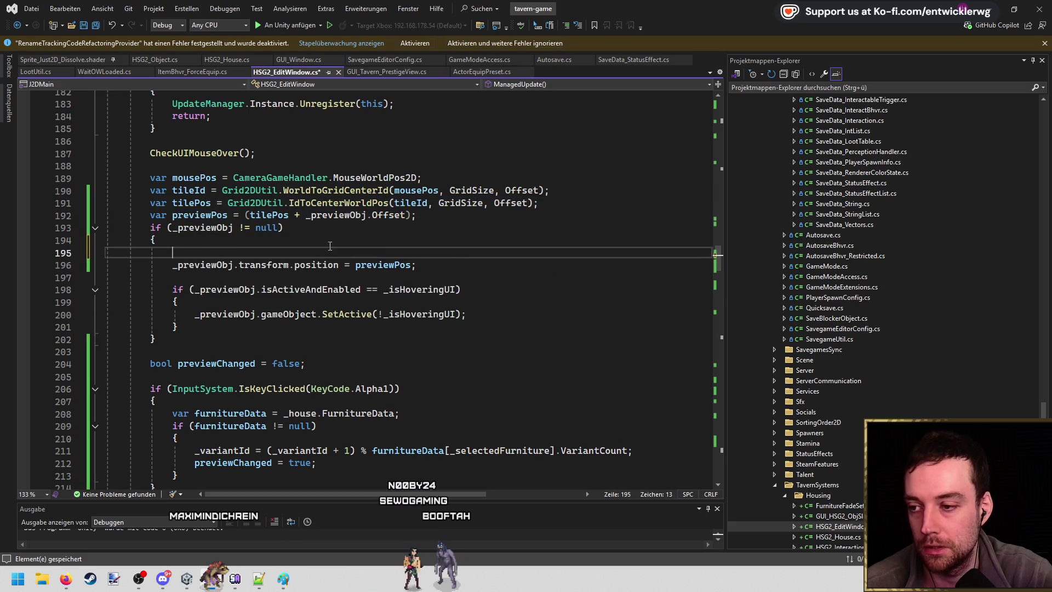
click(240, 252)
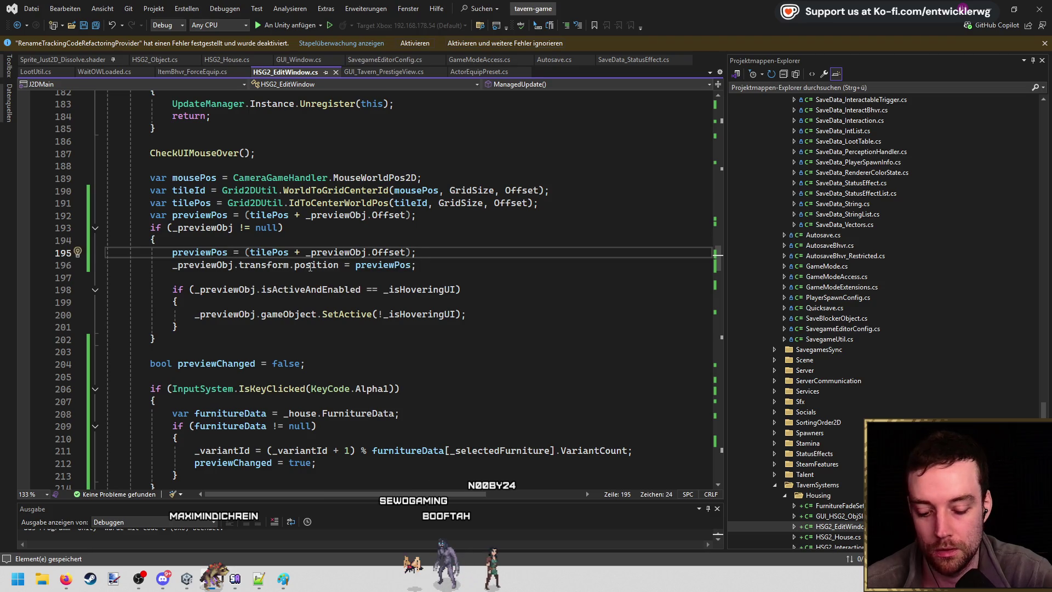
text(+)
drag(313, 256, 250, 252)
key(BackSpace)
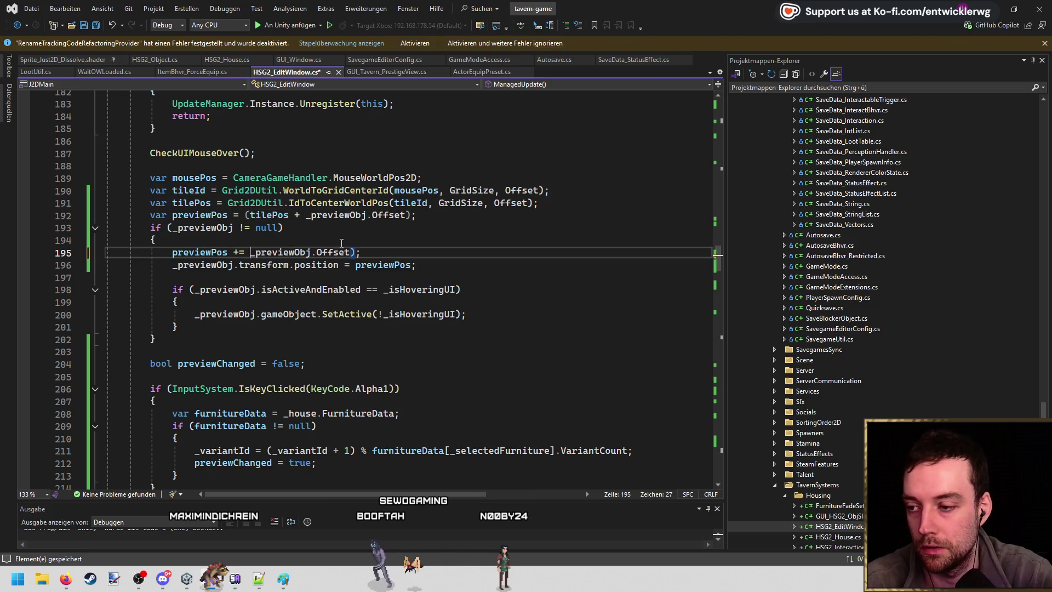
click(355, 253)
key(BackSpace)
Reduce line 192 to 'var previewPos = tilePos;', then return to Unity and stop the game.
drag(415, 214, 289, 215)
key(BackSpace)
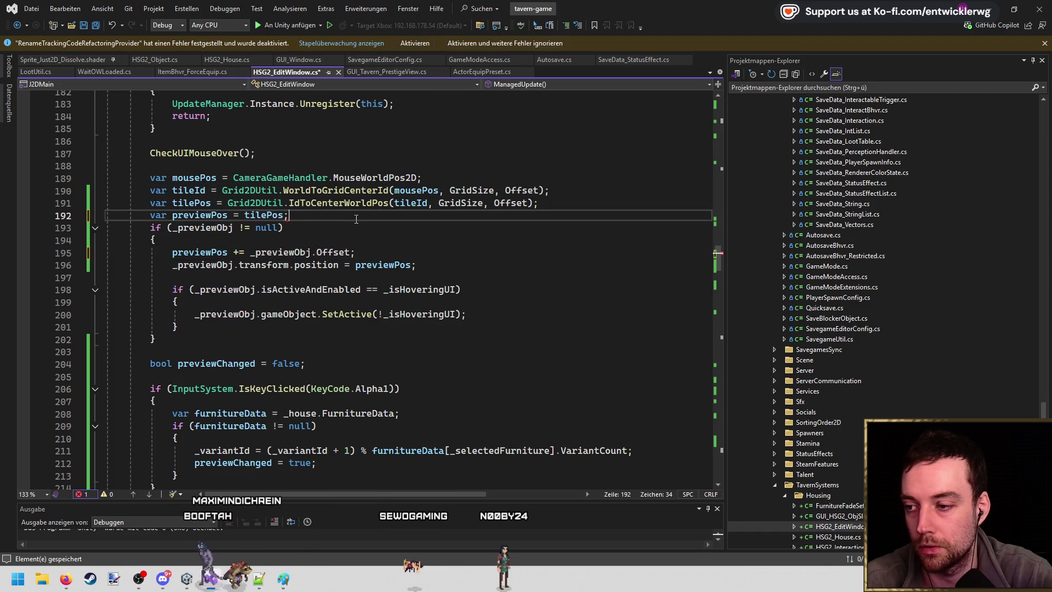
click(405, 225)
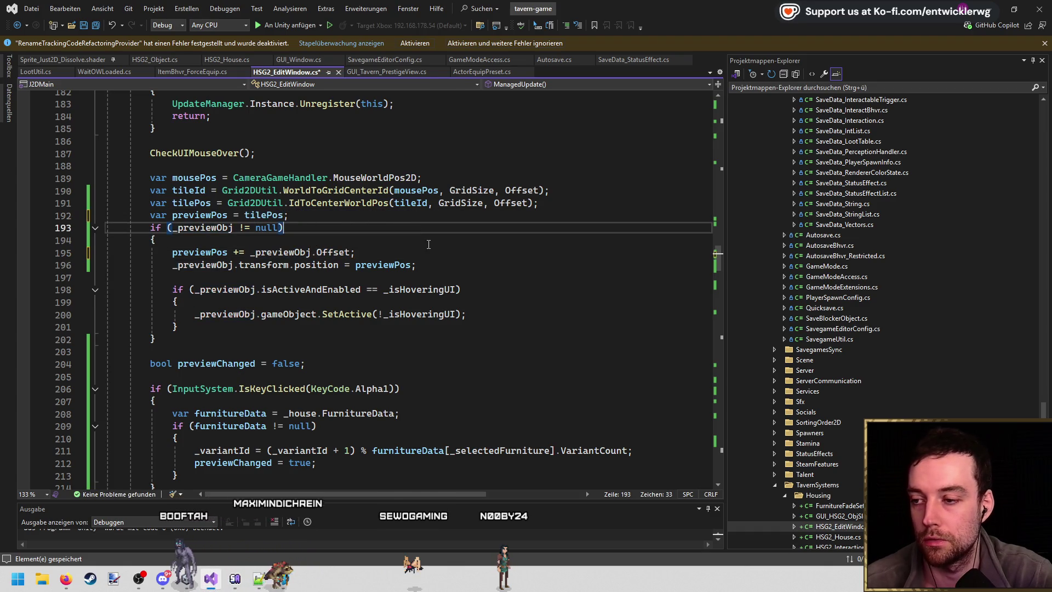
click(987, 8)
click(509, 33)
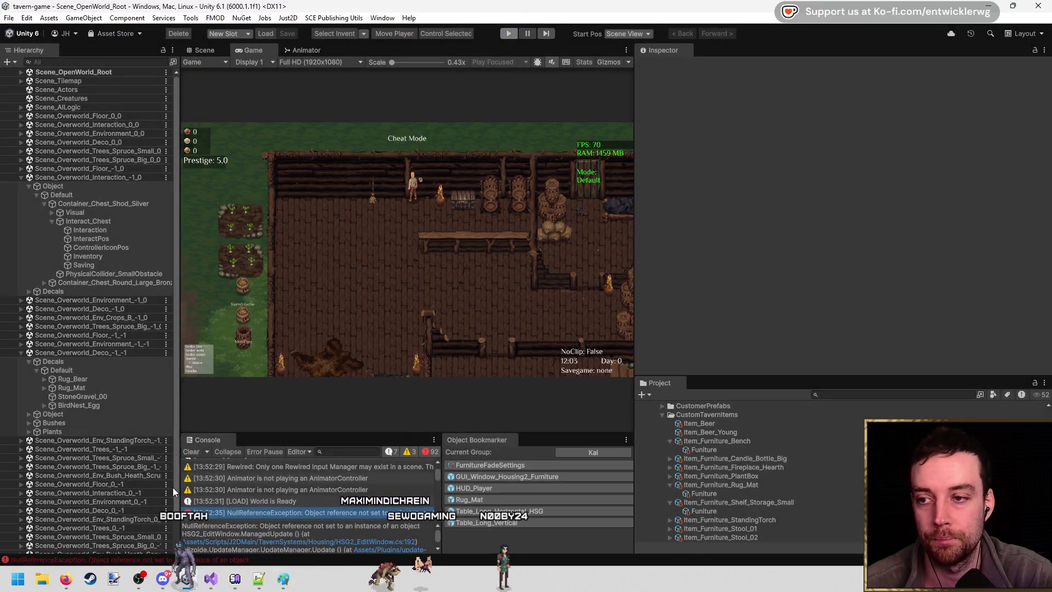
Clear the Console messages, clearing again after the script reimport finishes.
click(190, 452)
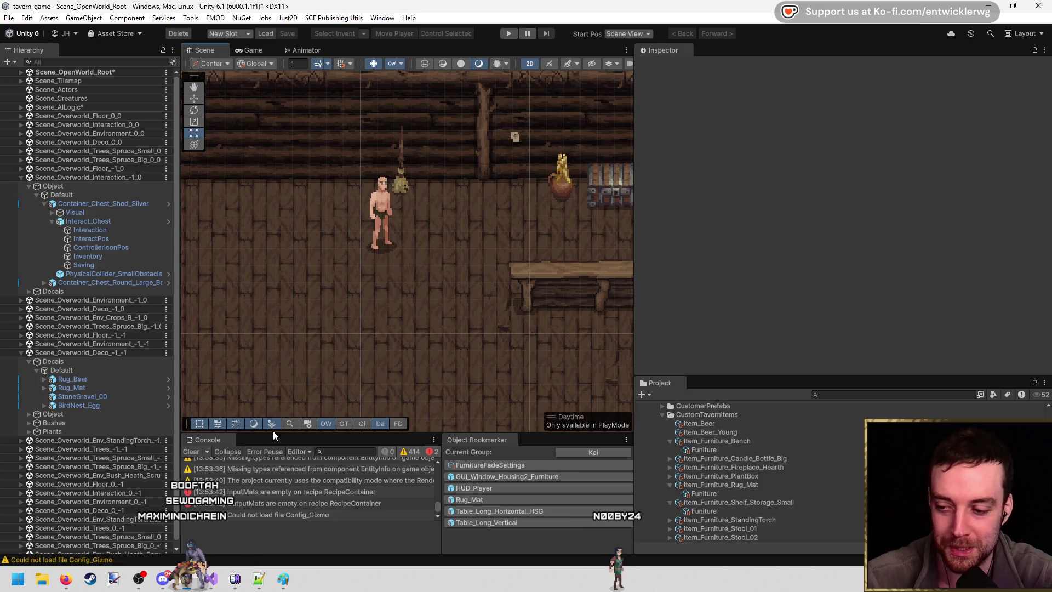
click(192, 452)
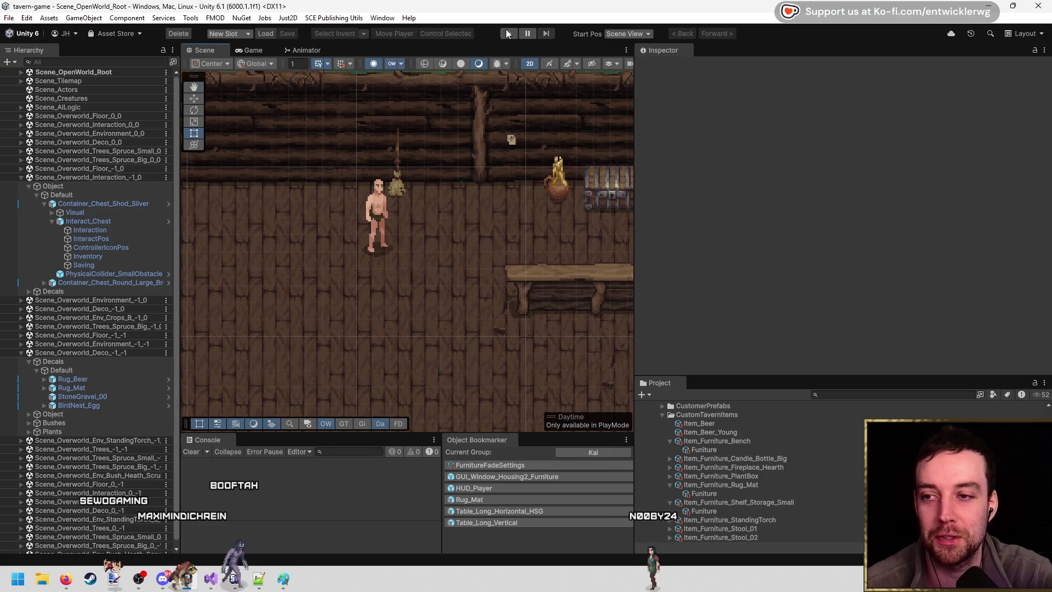
Start play mode full-screen and take the table and all three rugs from the chest.
click(507, 33)
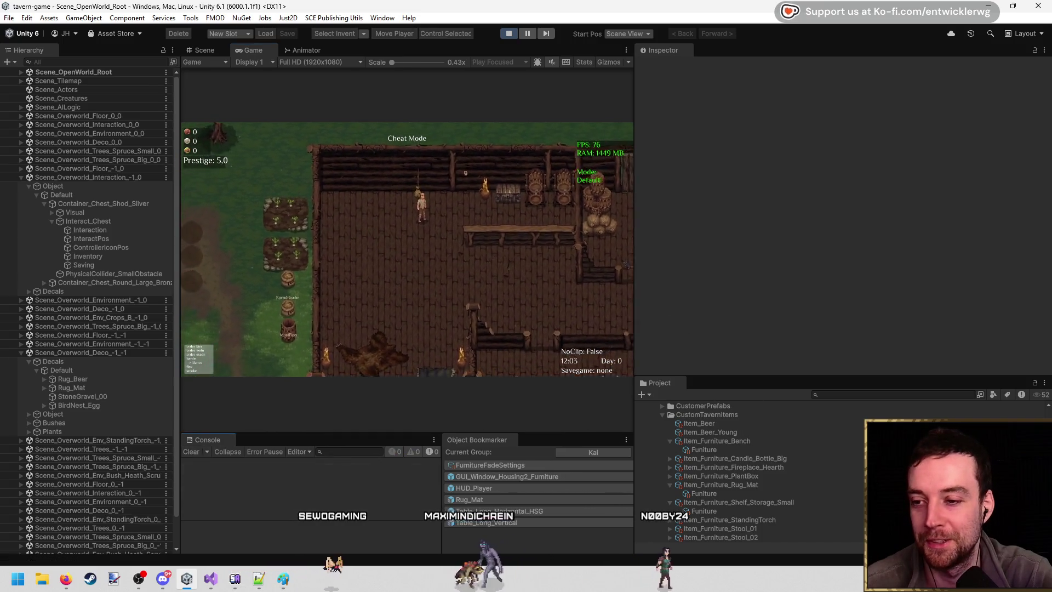
key(shift+space)
key(d)
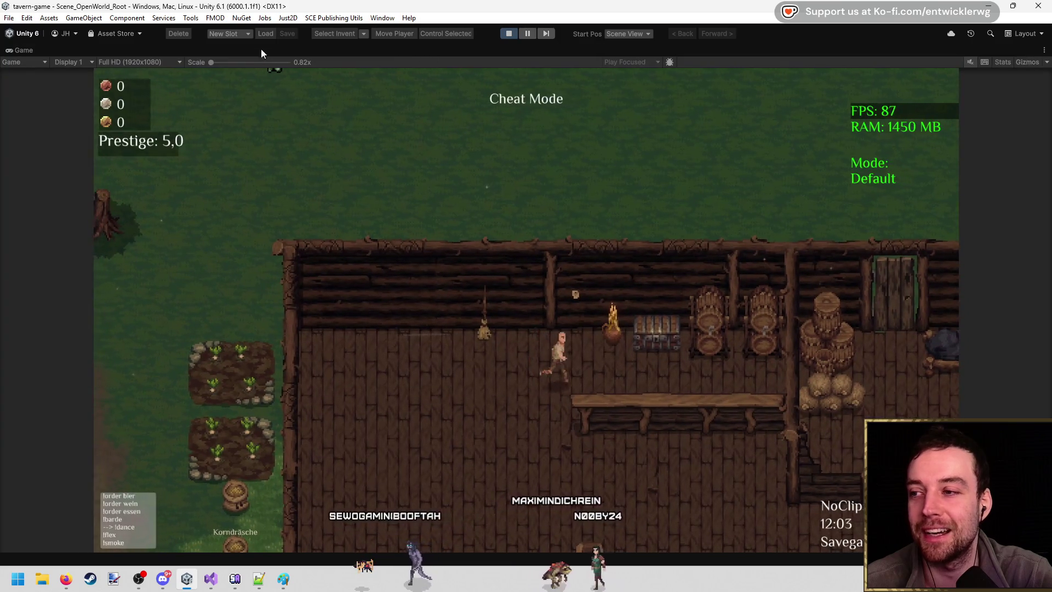
key(e)
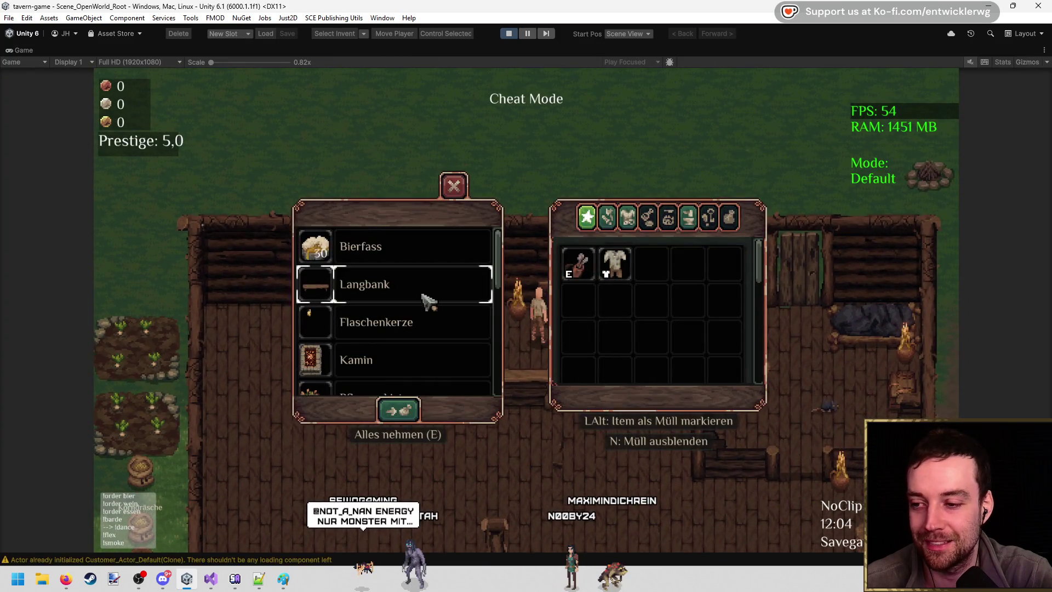
scroll(428, 300, down, 5)
click(433, 307)
scroll(439, 301, up, 4)
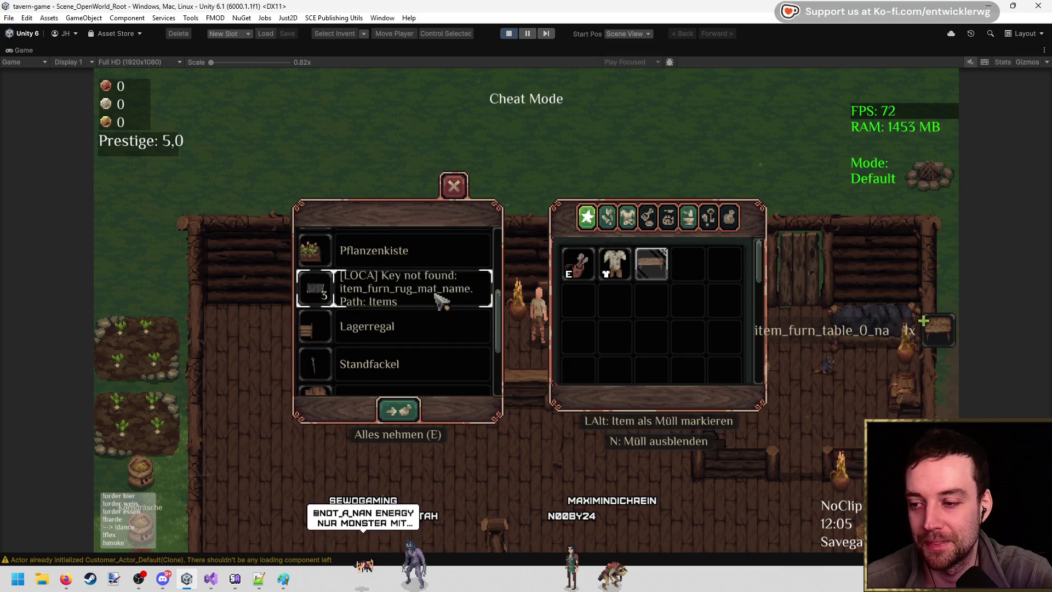
click(440, 301)
click(570, 356)
key(Escape)
Walk back left and load the Latest save slot.
key(a)
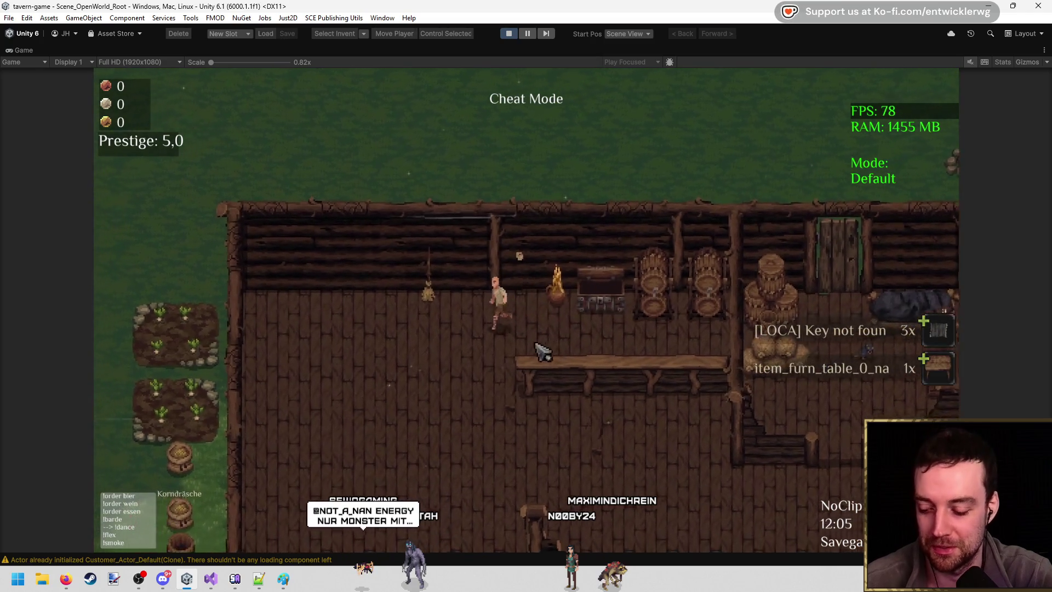
click(239, 36)
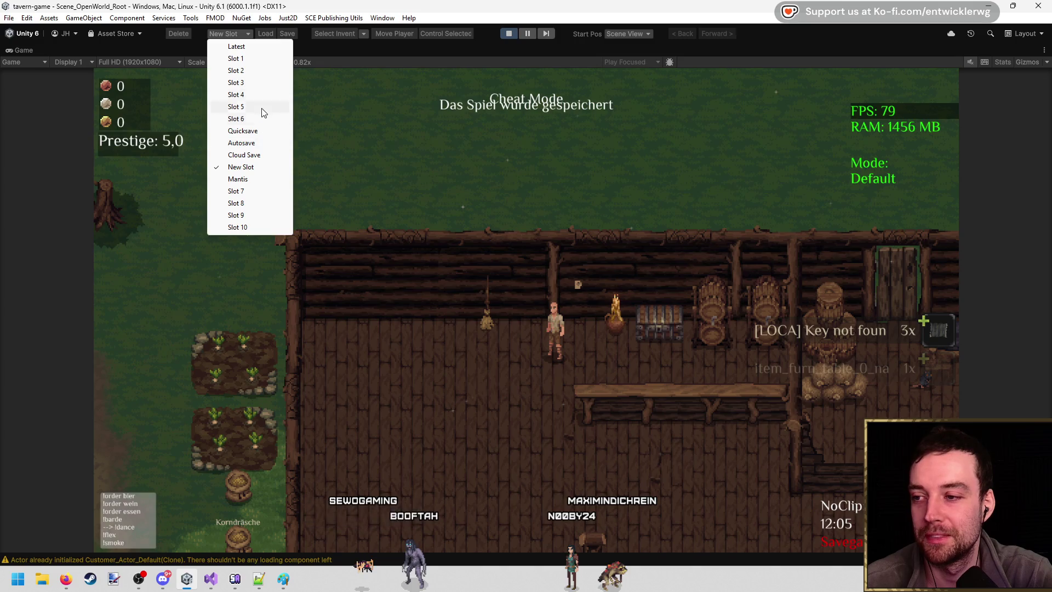
click(236, 46)
In build mode, place and pick up a rug and a table against the upper wall, then stop playing.
key(b)
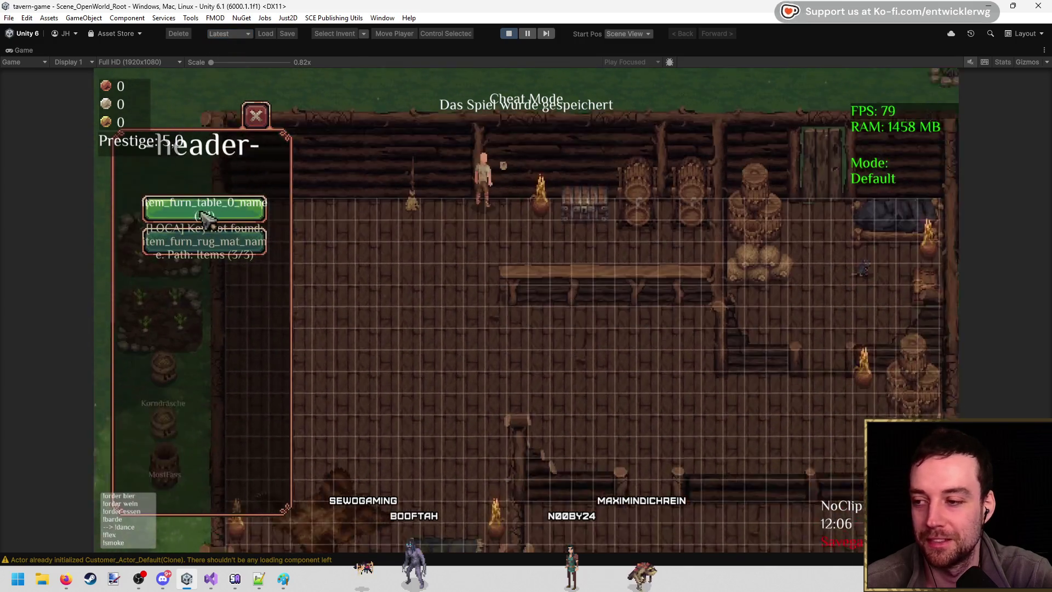
click(204, 217)
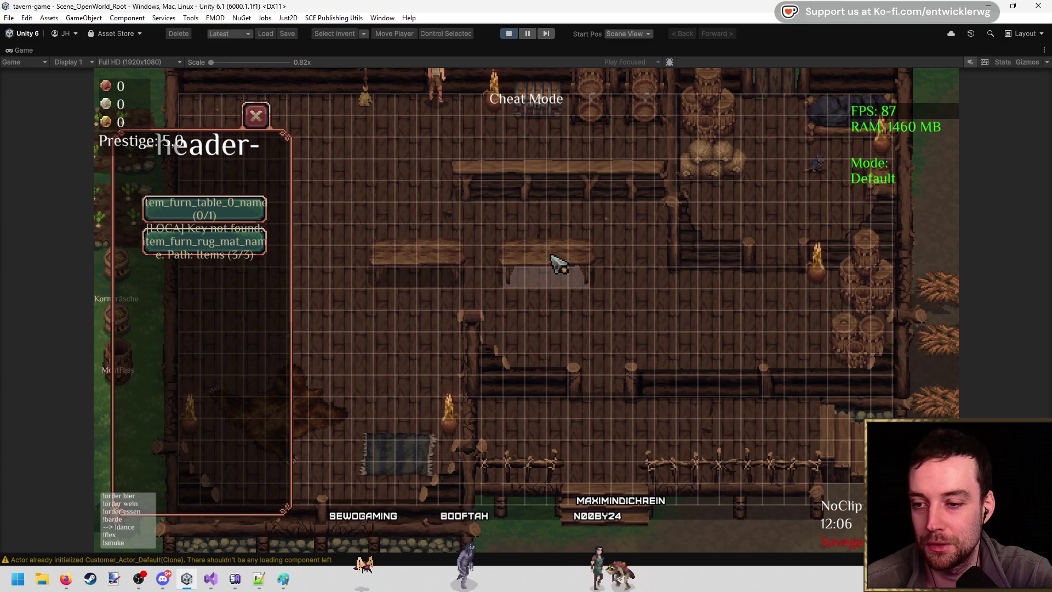
click(257, 241)
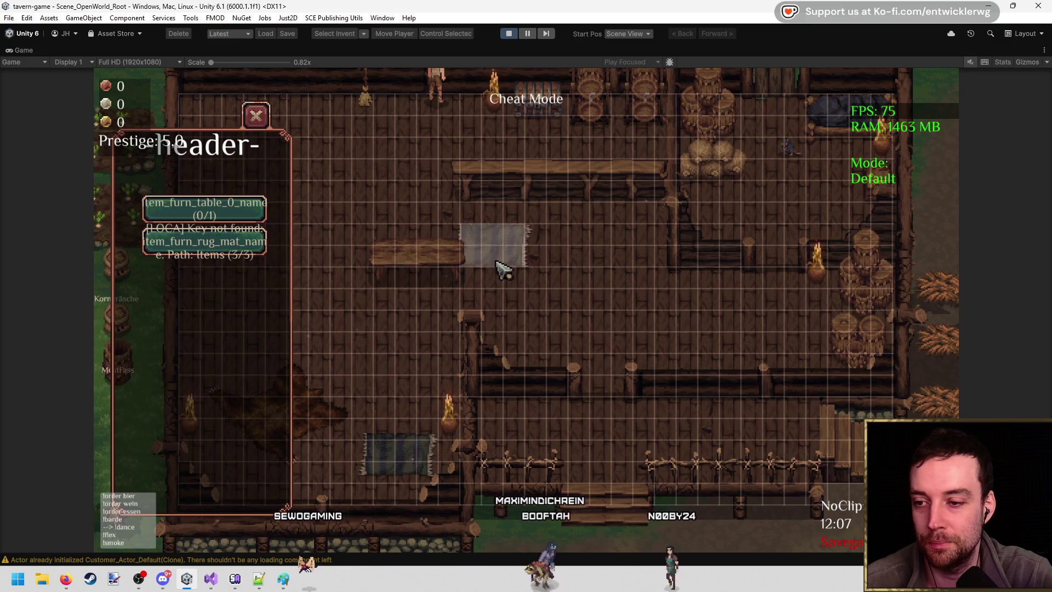
click(543, 270)
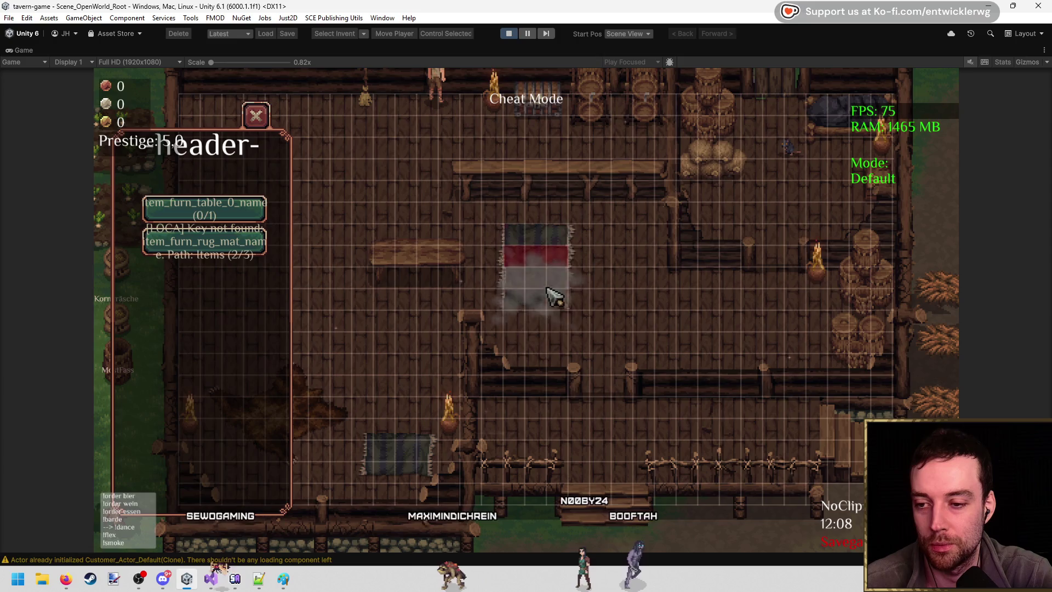
click(554, 296)
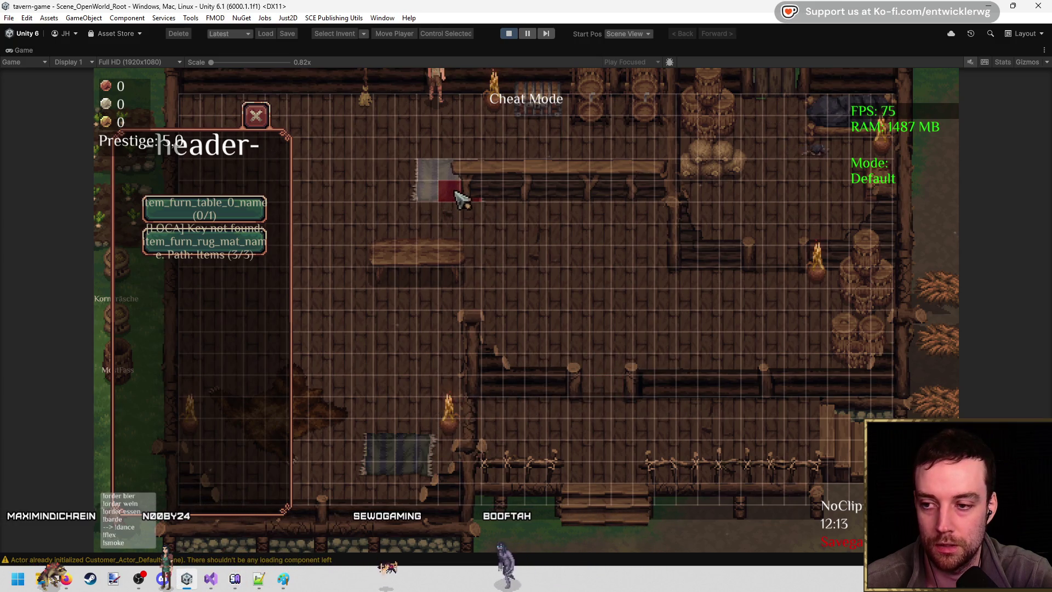
click(425, 183)
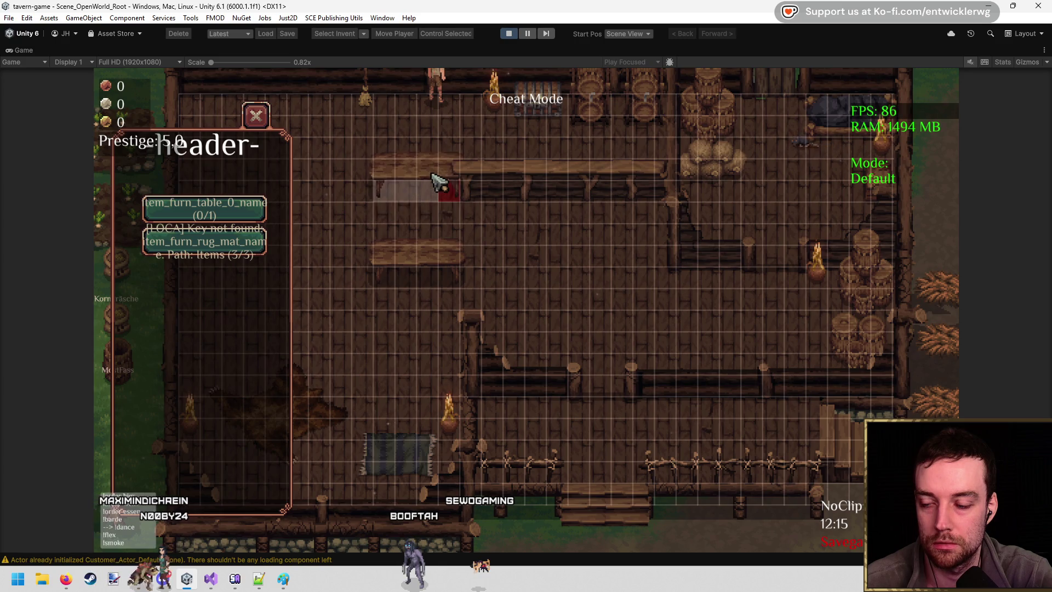
click(443, 184)
click(517, 34)
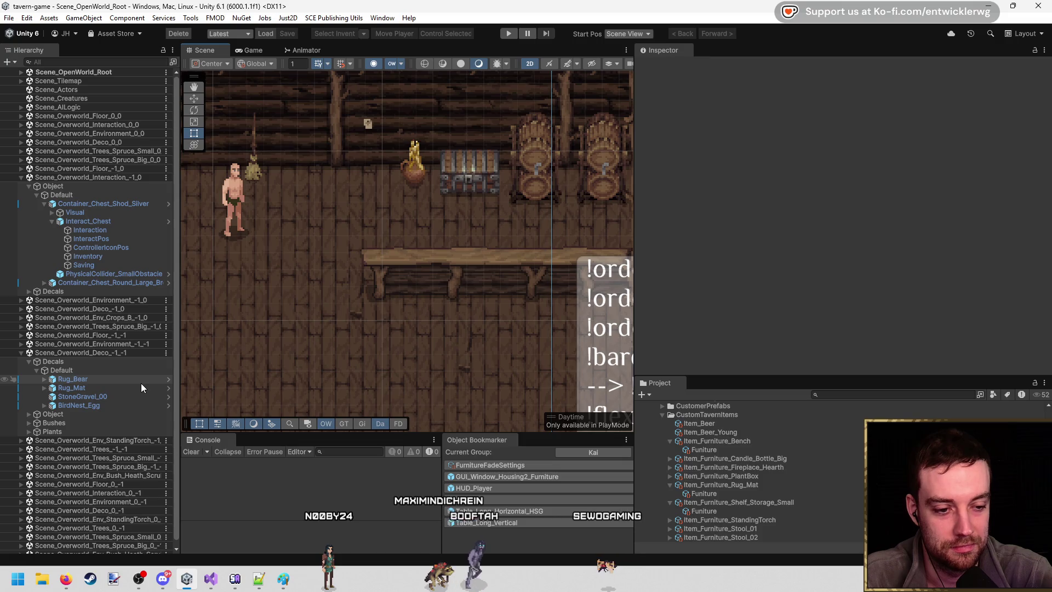
Collapse the Default and decals hierarchy groups and select the tavern house to inspect it.
scroll(141, 383, down, 1)
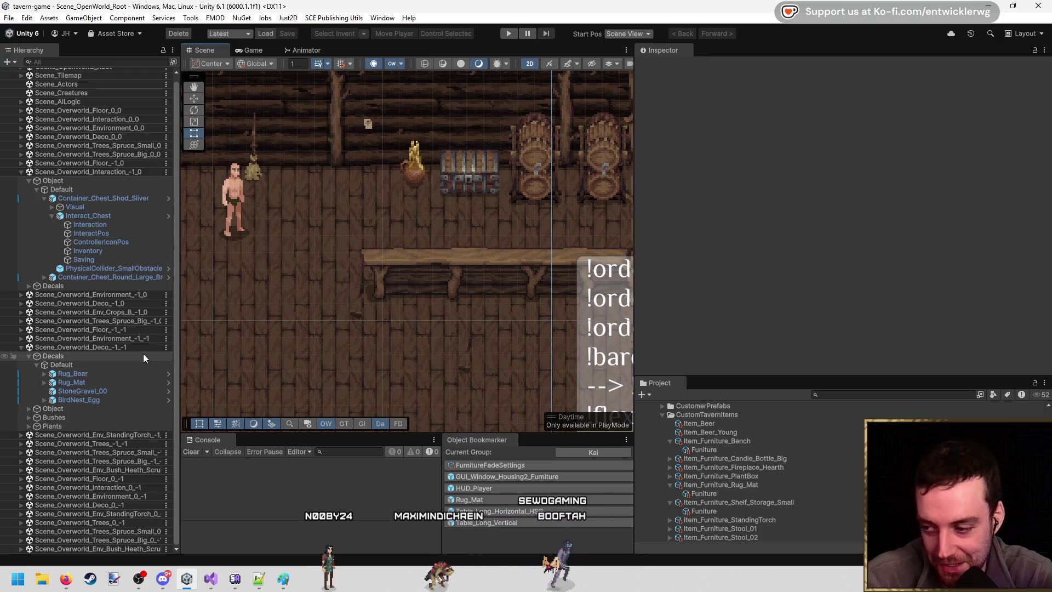
click(127, 190)
key(Left)
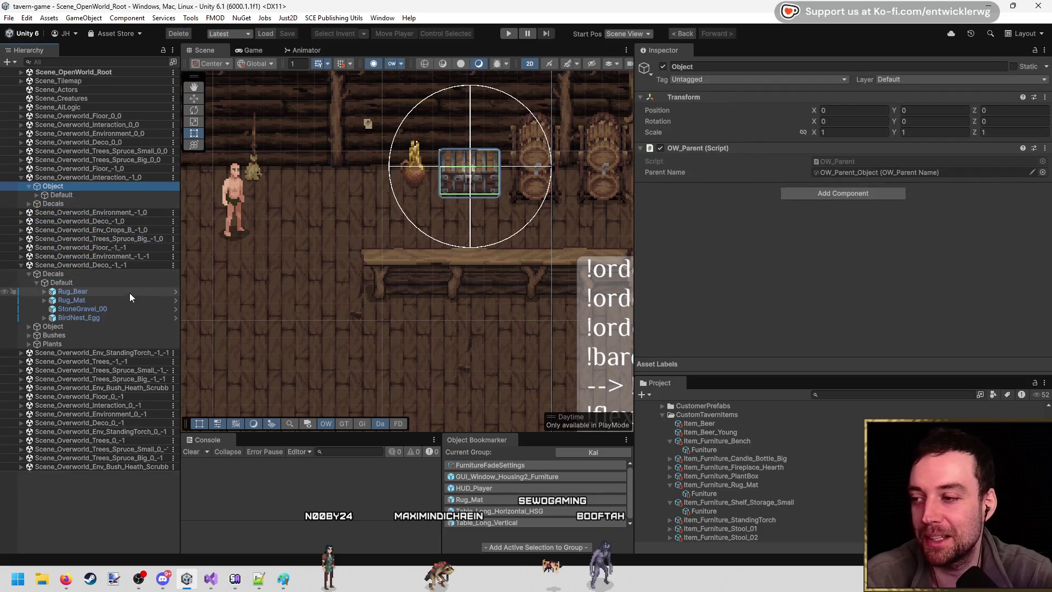
click(110, 282)
key(Left)
click(317, 330)
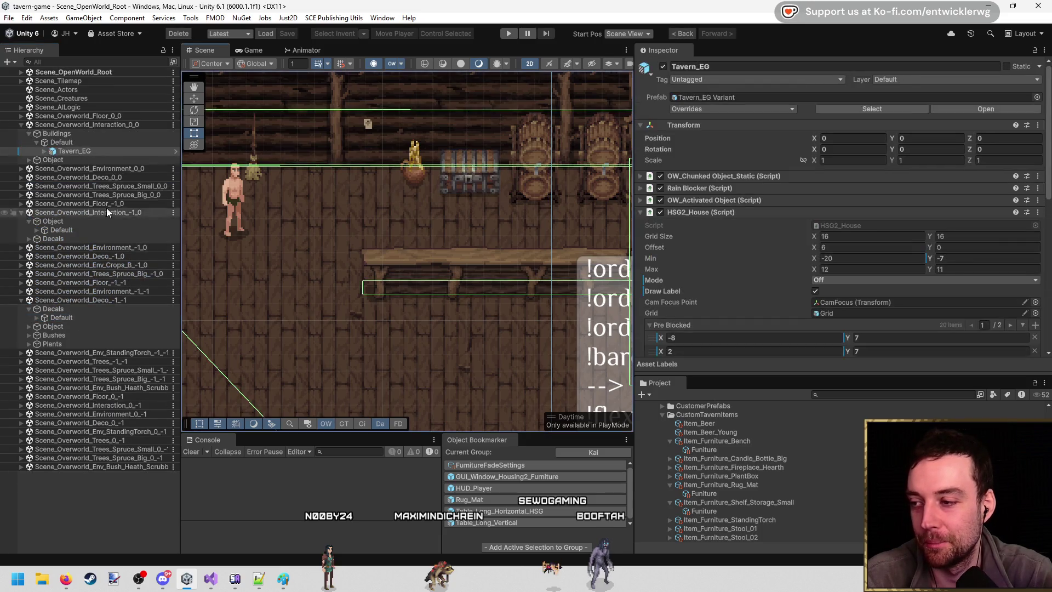
scroll(765, 313, down, 5)
mouse_move(577, 270)
mouse_down()
mouse_move(396, 226)
mouse_move(425, 242)
mouse_move(482, 248)
mouse_up()
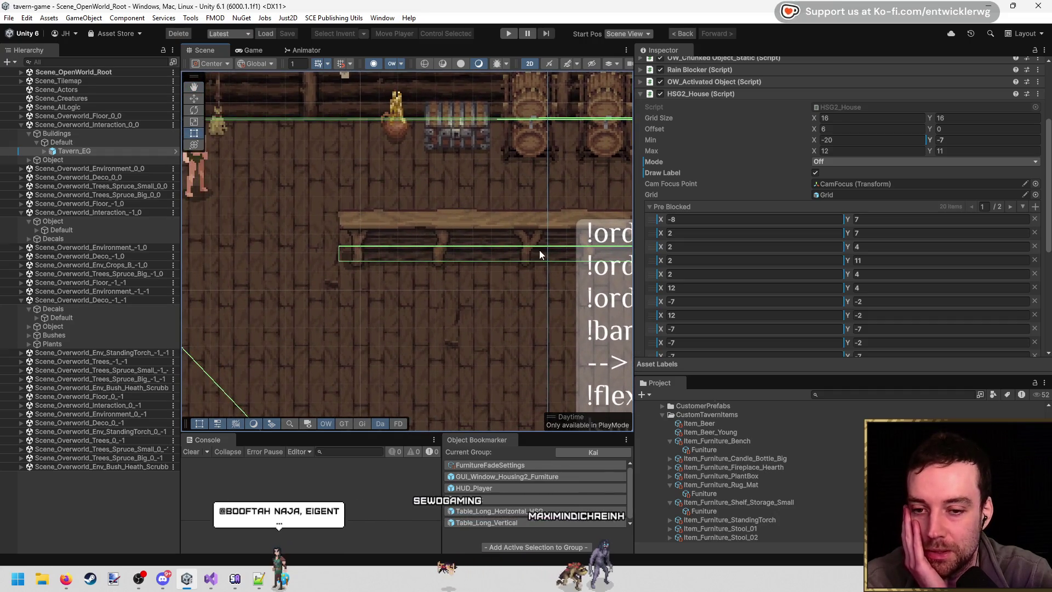
scroll(814, 258, down, 5)
scroll(814, 257, up, 5)
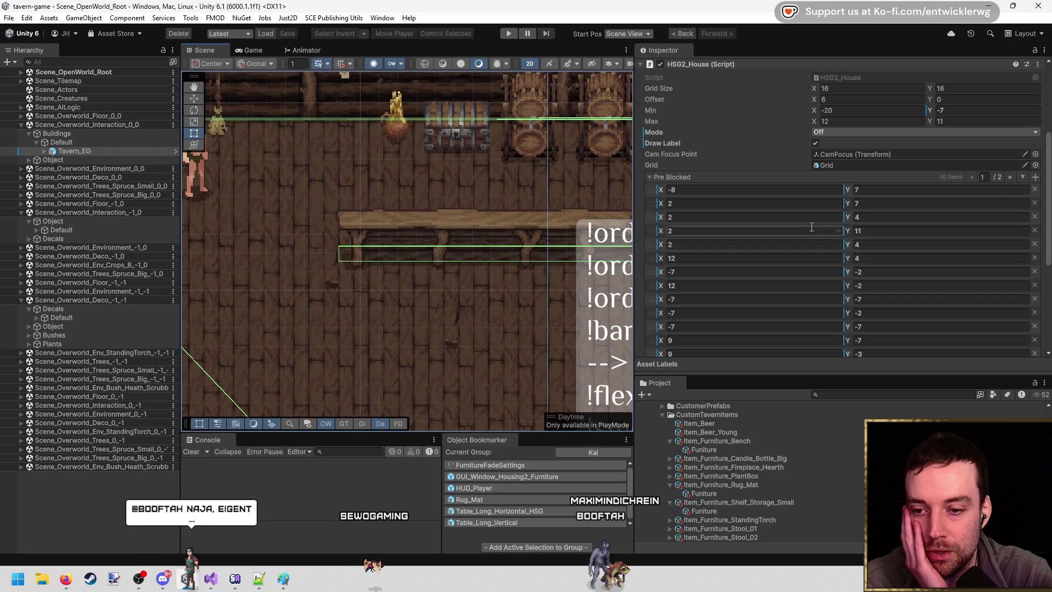
Show the grid with Mode Always, fix the first Pre Blocked X to -7, set Mode Off, and play.
click(843, 190)
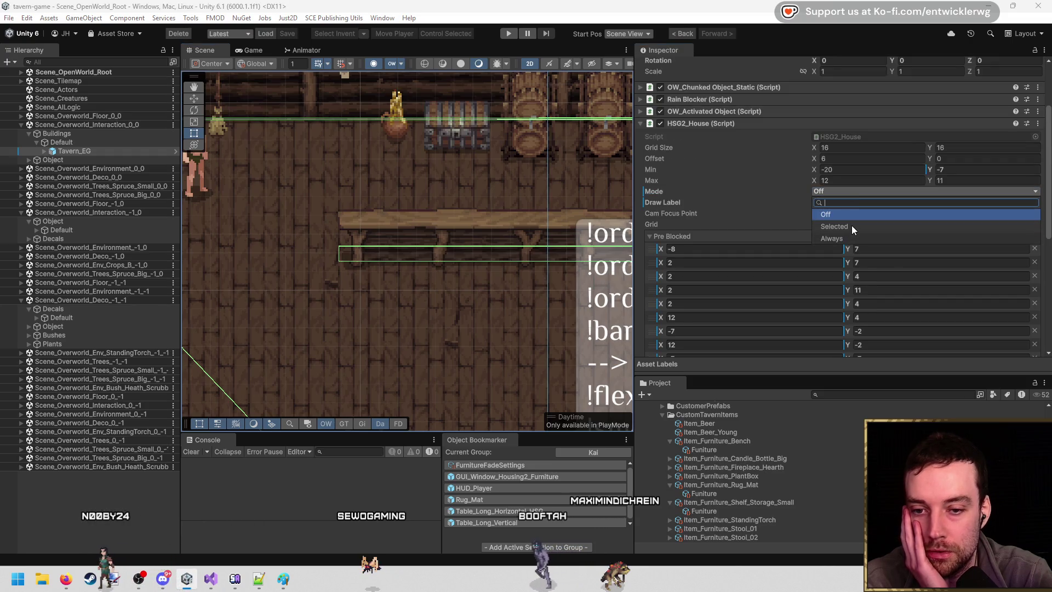
click(832, 238)
scroll(351, 269, up, 3)
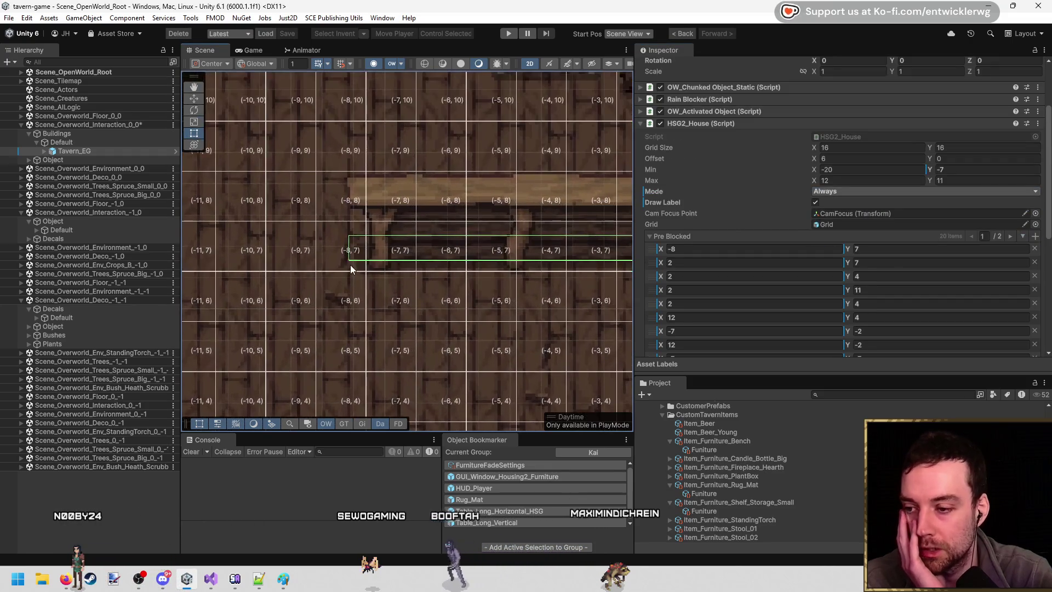
scroll(802, 242, down, 2)
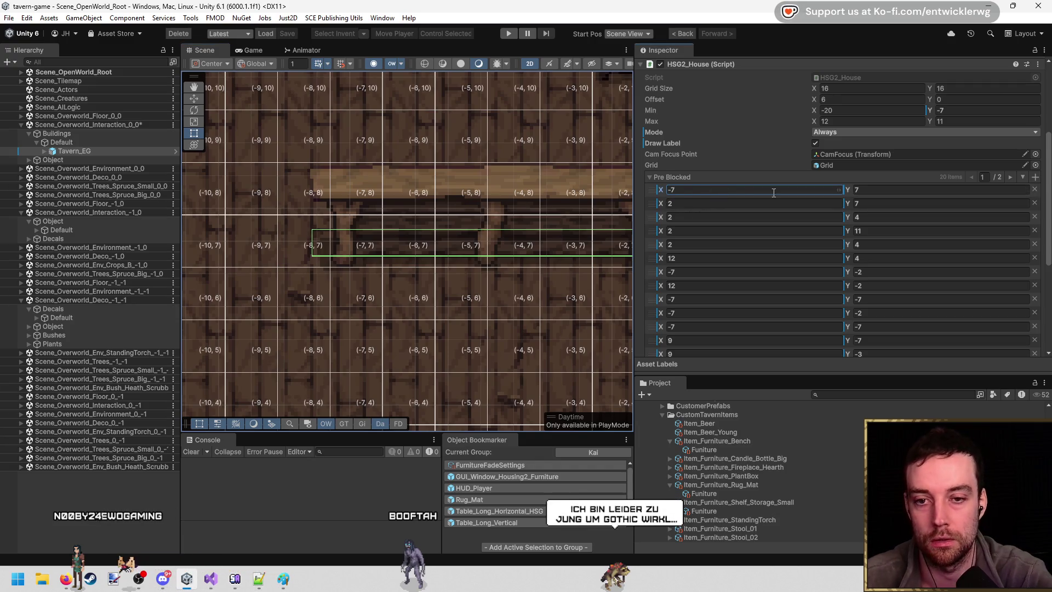
scroll(774, 193, up, 2)
click(844, 191)
click(857, 212)
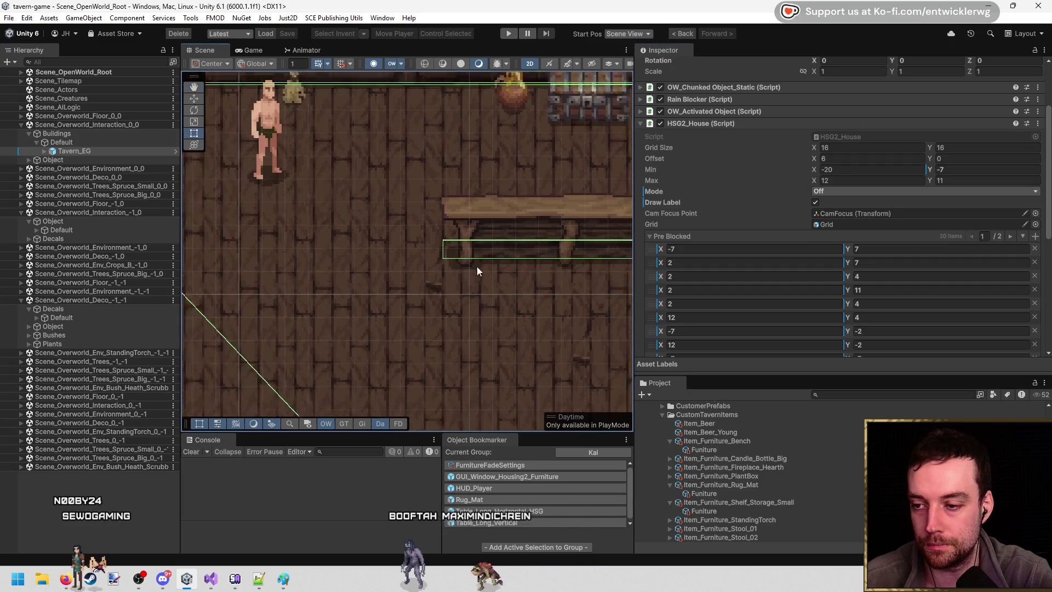
key(ctrl+p)
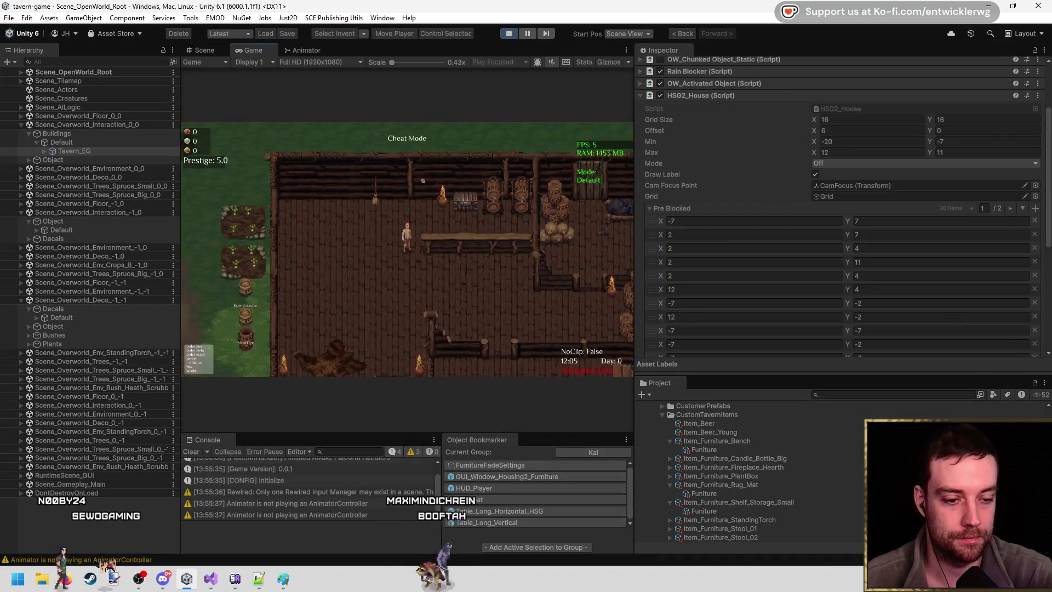
In a maximized Game view, place the table on the tavern floor, pick it back up, and stop play mode.
double_click(454, 49)
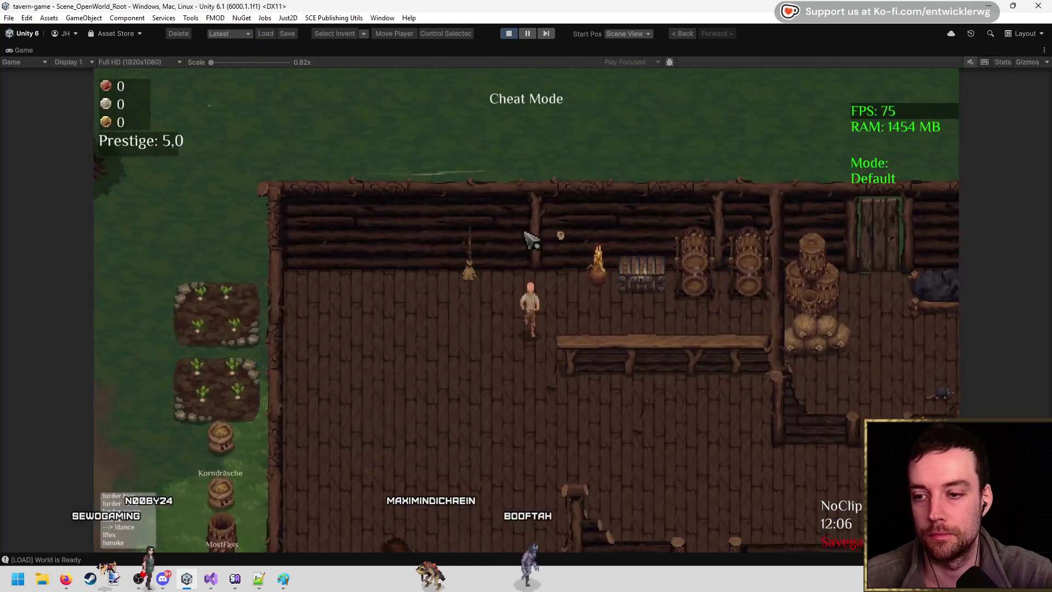
key(b)
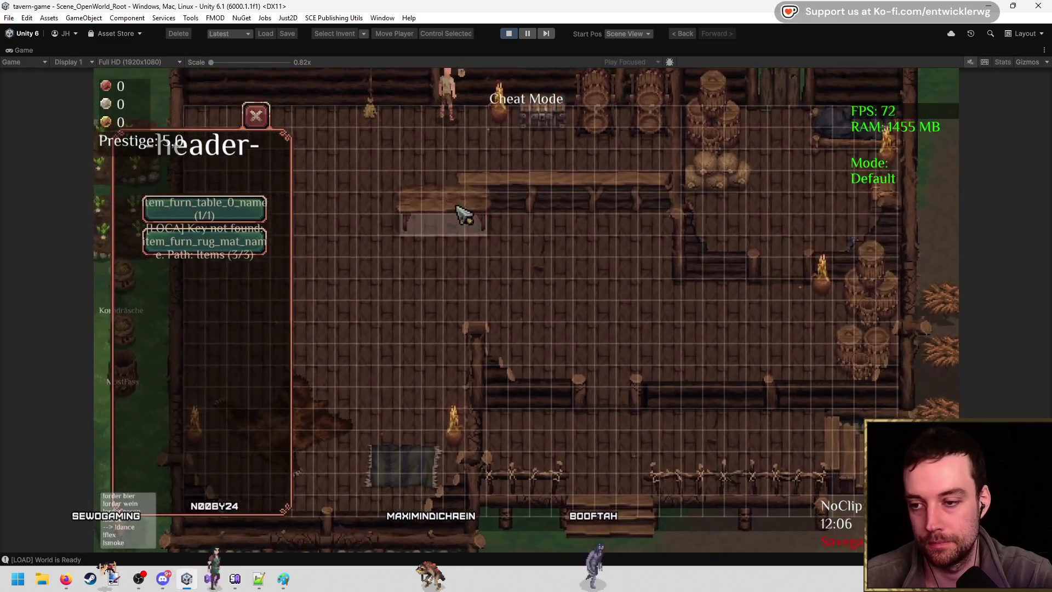
click(455, 192)
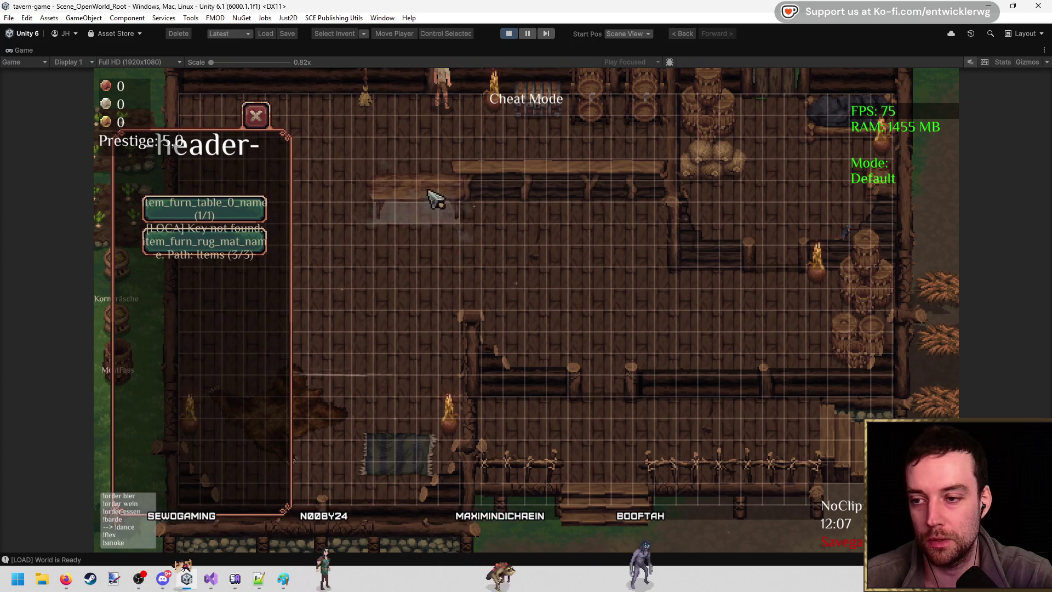
click(435, 181)
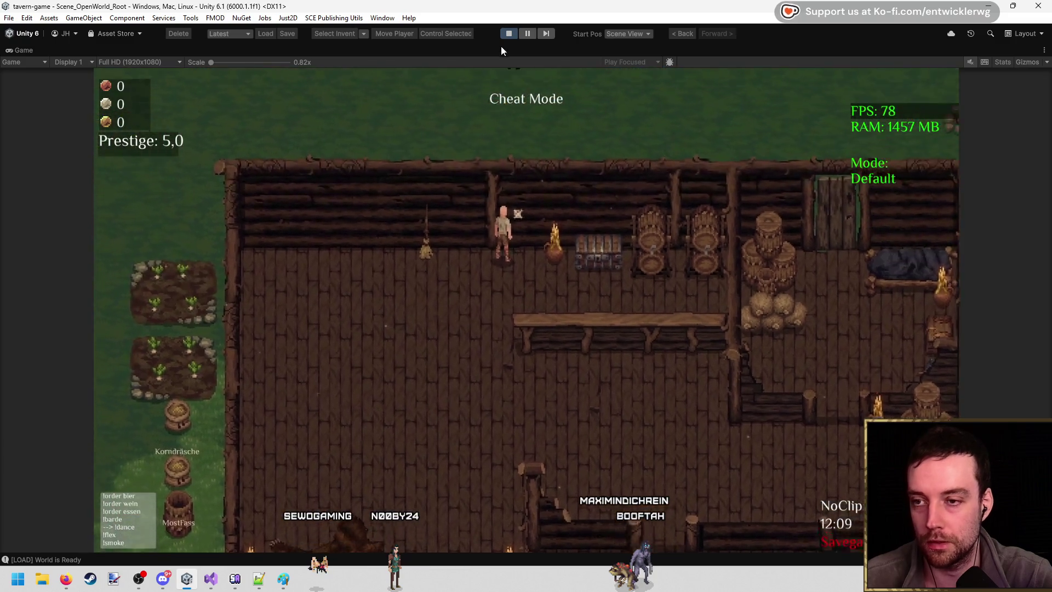
click(510, 34)
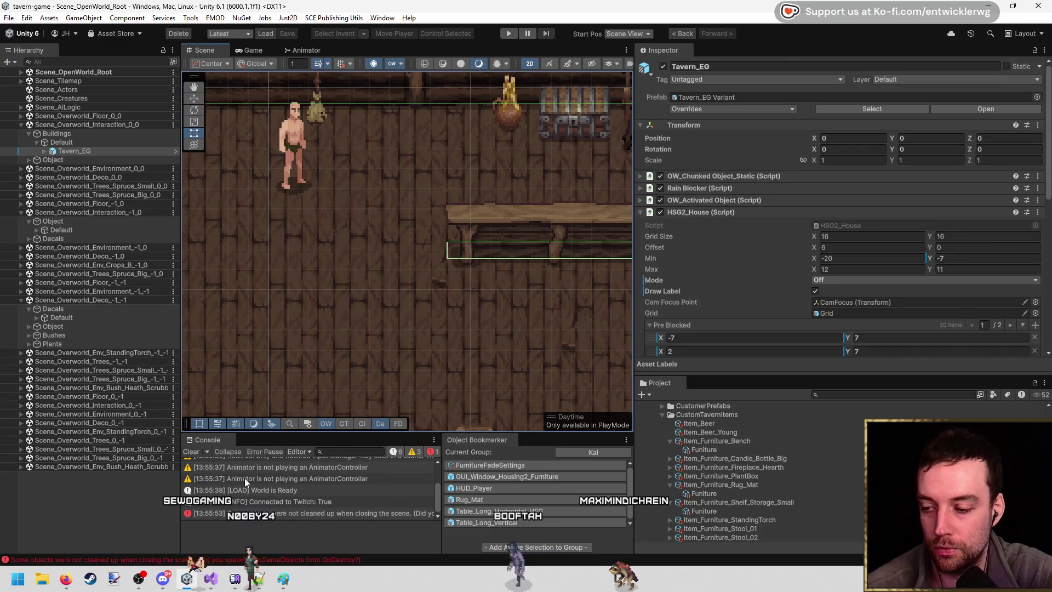
Clear the Unity console and switch to the Firefox 'germanistik' search results.
click(192, 451)
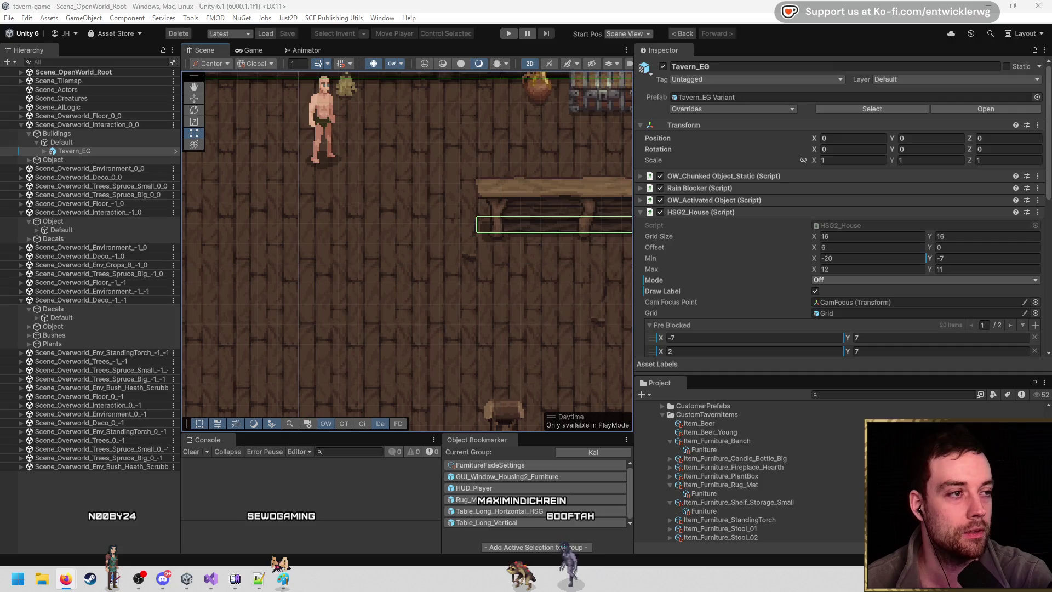
key(alt+Tab)
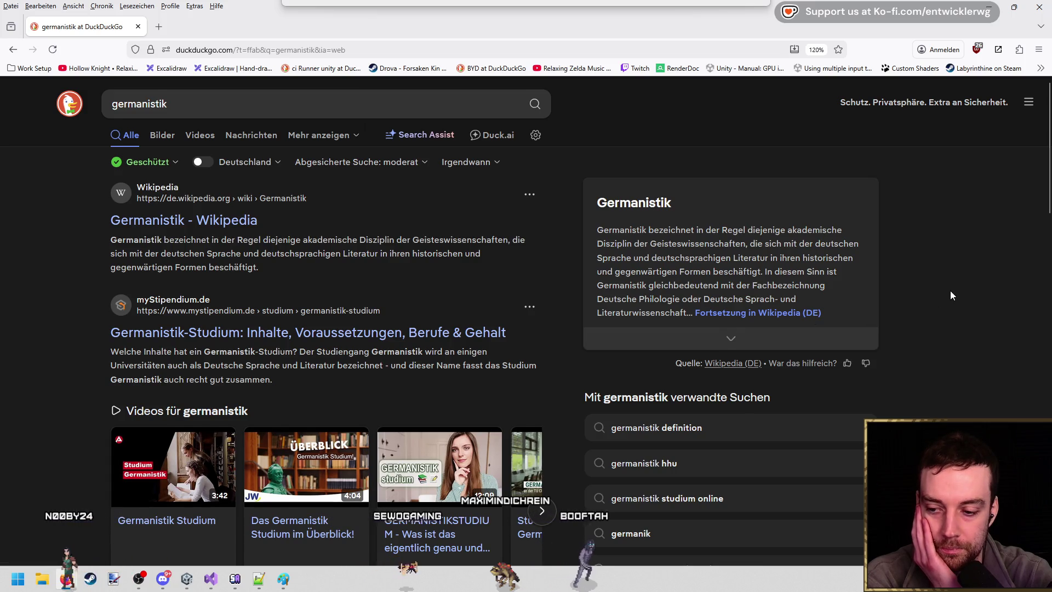
Expand the Germanistik summary box to its full text.
scroll(951, 291, down, 3)
scroll(850, 308, up, 3)
click(726, 340)
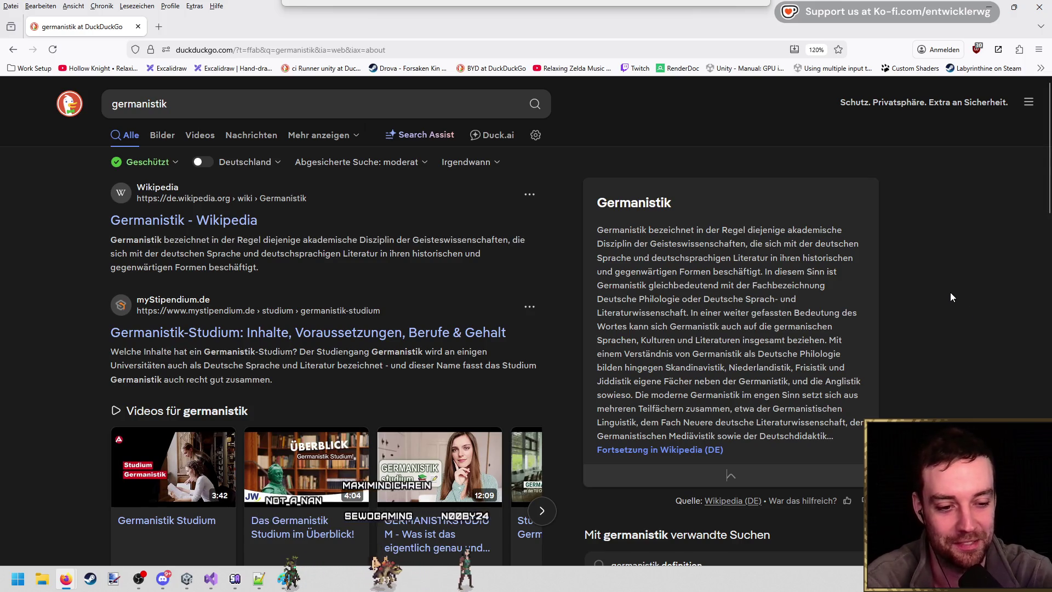
Open the 'Germanistik - Wikipedia' result from the search list.
scroll(917, 291, down, 5)
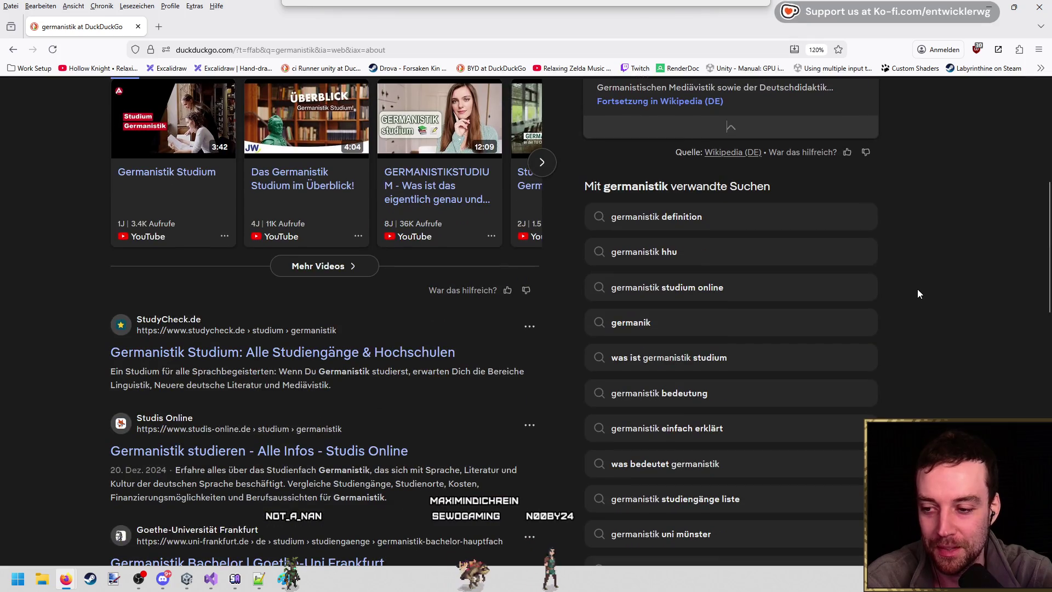
scroll(917, 288, up, 5)
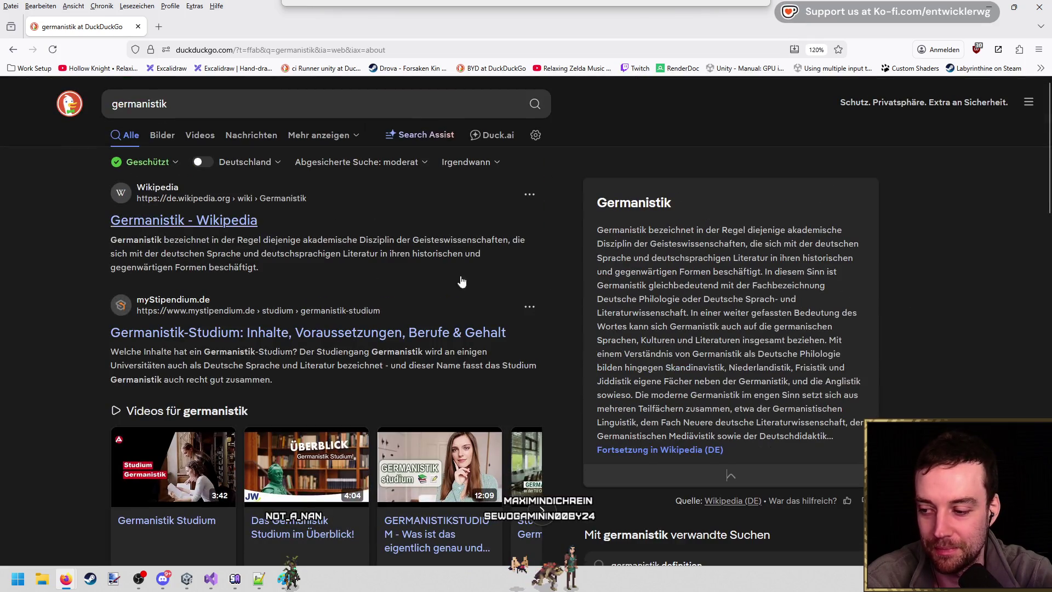
click(187, 220)
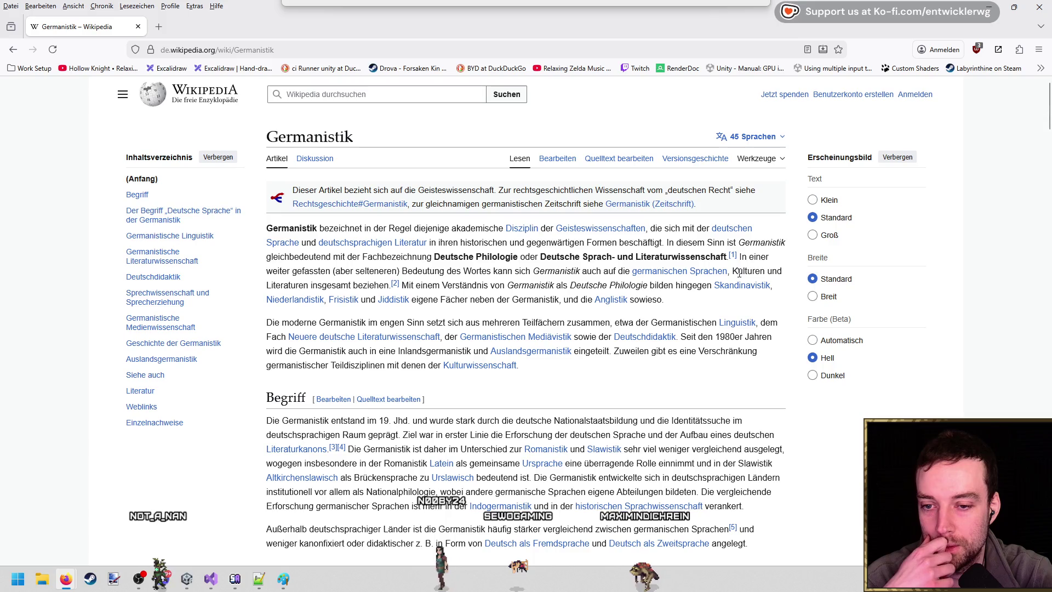
Skim the Germanistik article down to its Literatur section, then return to Unity.
drag(749, 543, 368, 290)
click(368, 291)
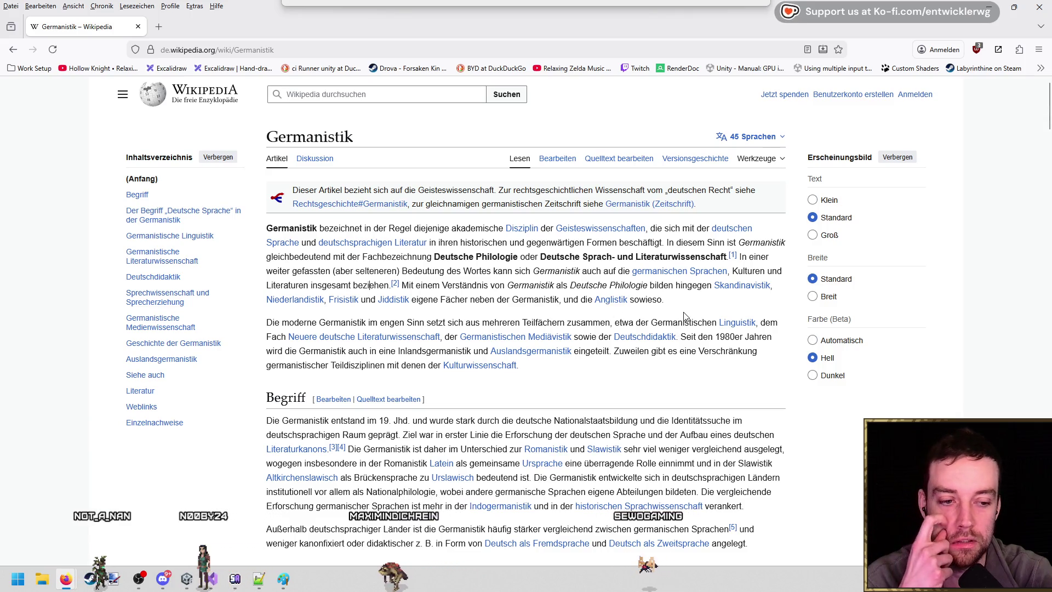
scroll(686, 317, down, 5)
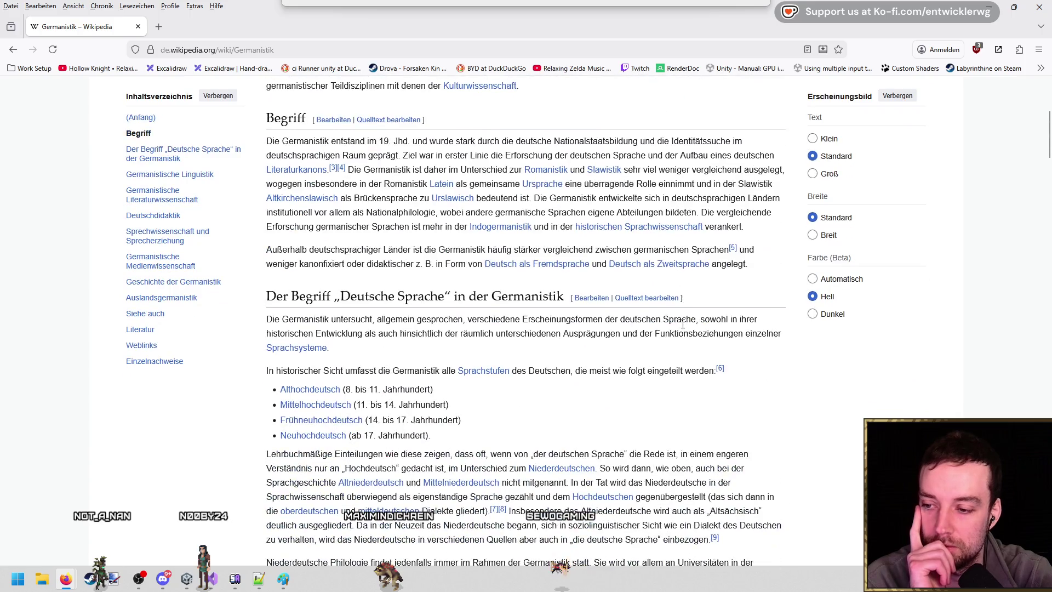
scroll(693, 316, down, 20)
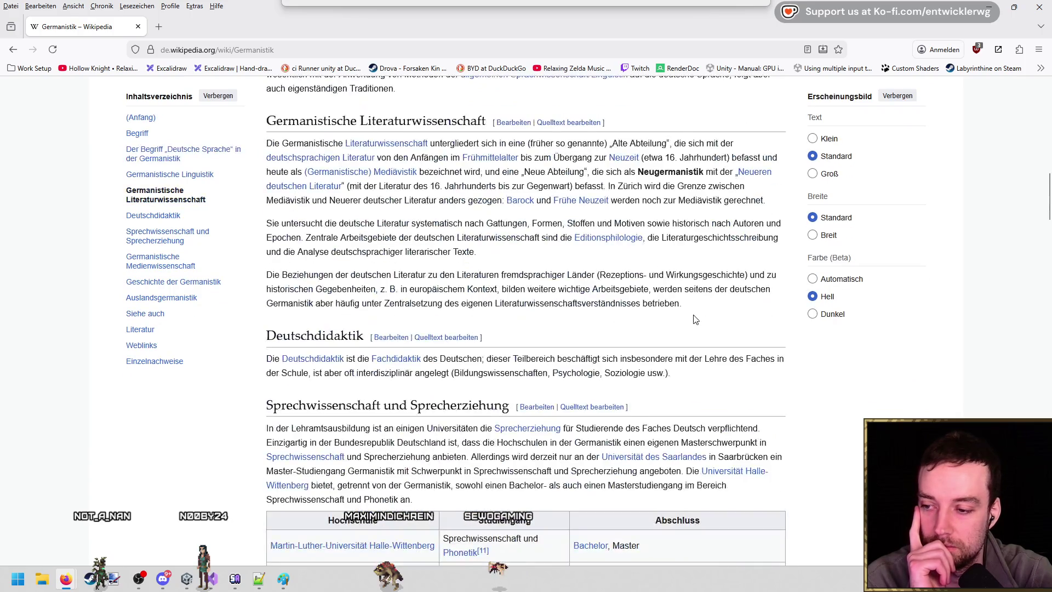
scroll(822, 453, down, 6)
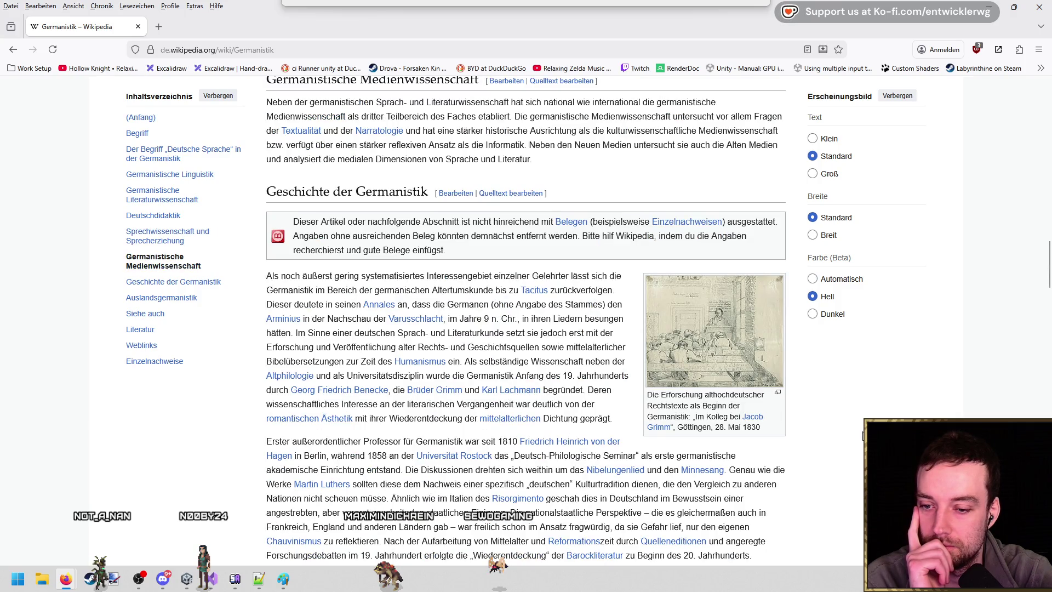
scroll(333, 99, down, 20)
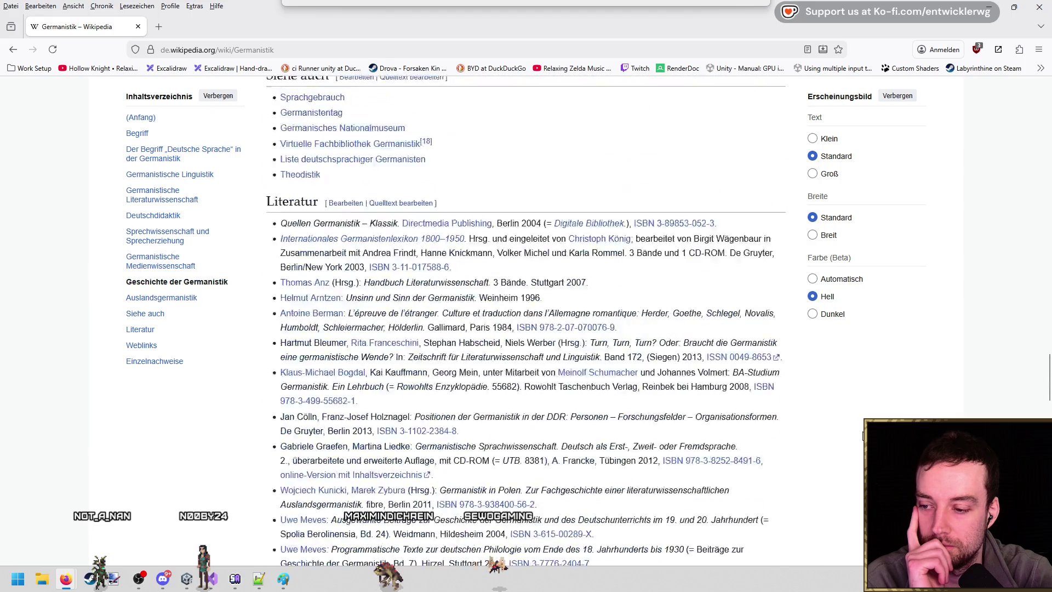
key(alt+Tab)
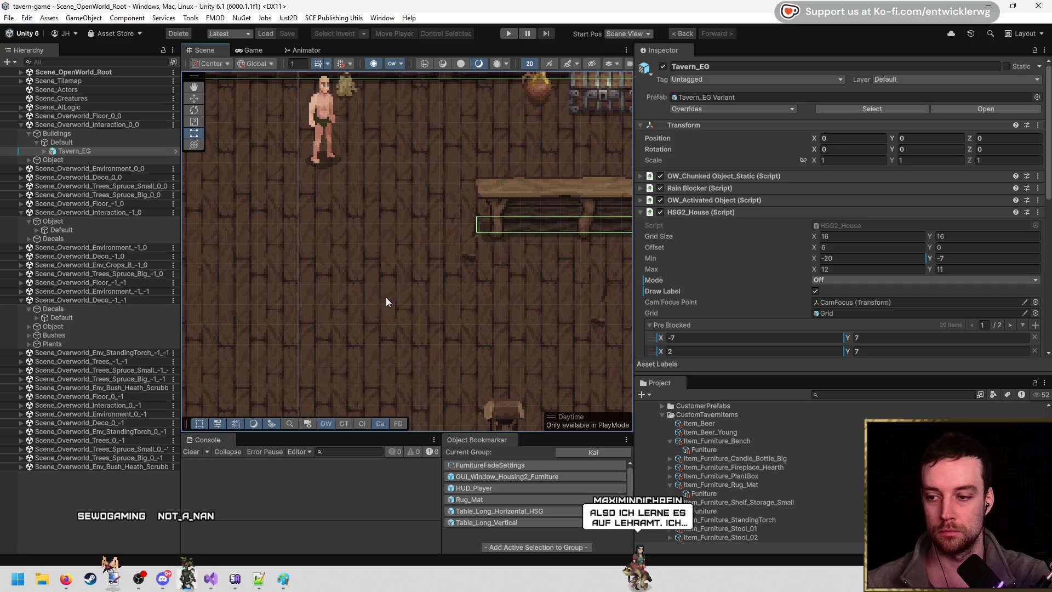
mouse_move(419, 239)
mouse_down()
mouse_move(433, 252)
mouse_move(422, 253)
mouse_up()
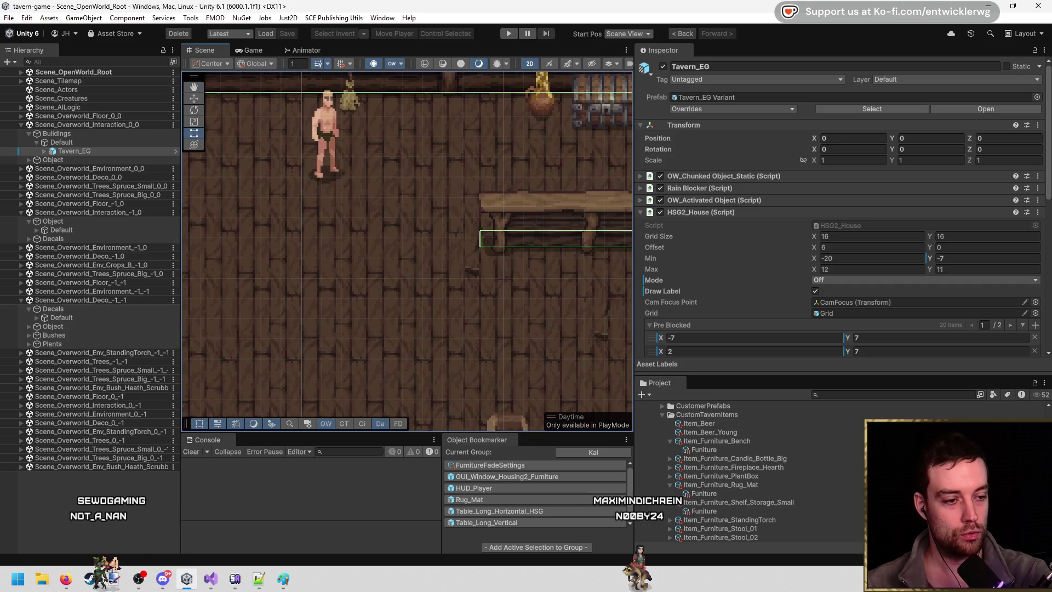